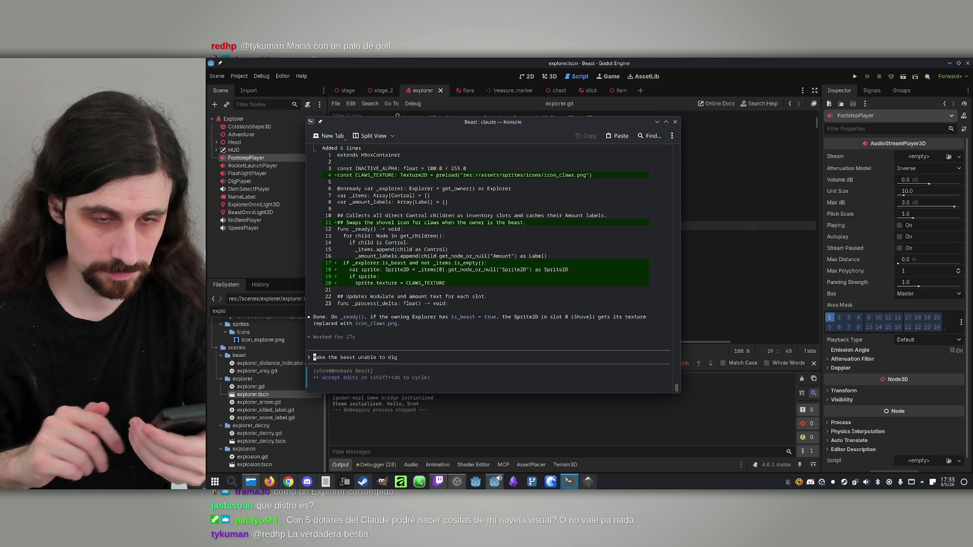
Bring the Godot editor forward and run the project to reach the Beast start menu.
click(850, 74)
click(851, 75)
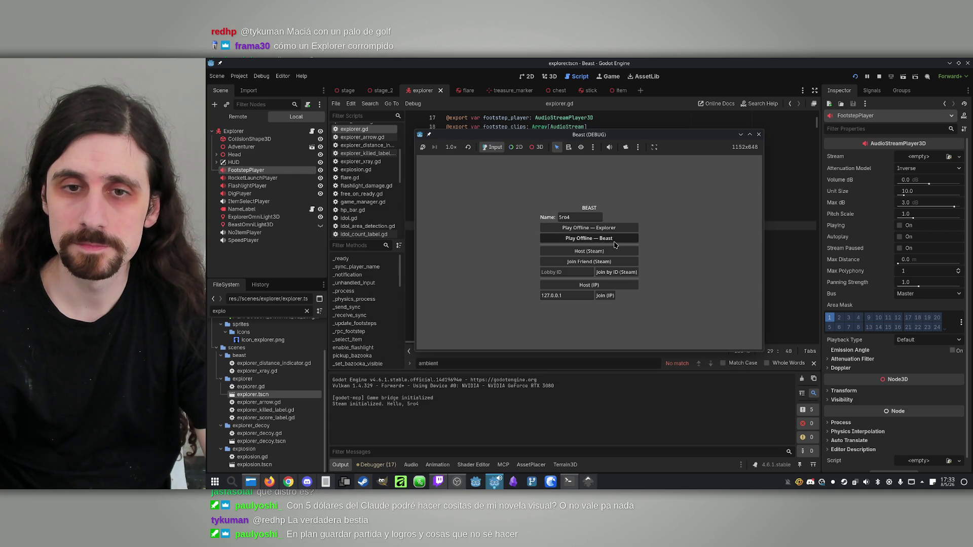
Start an offline match as the Beast, play briefly, then close the debug game window.
click(614, 245)
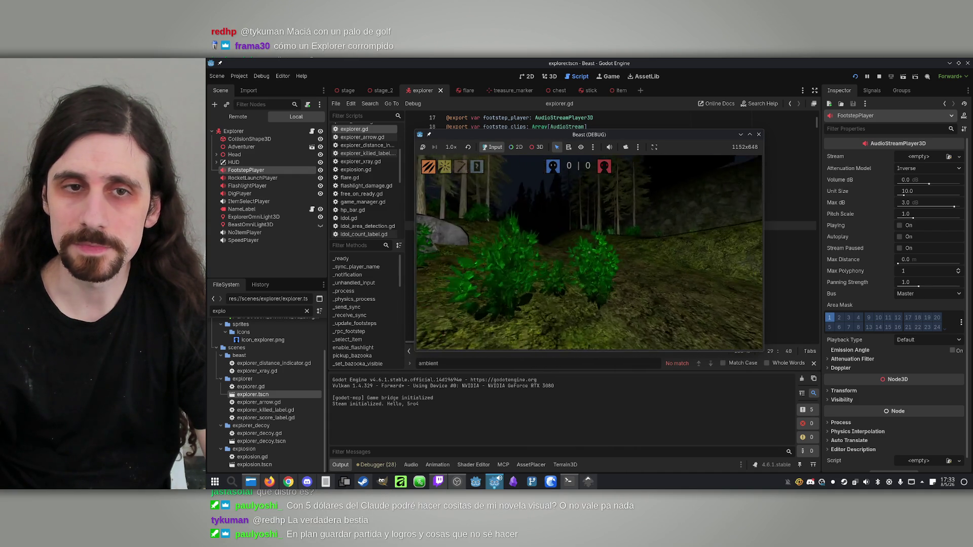
key(super)
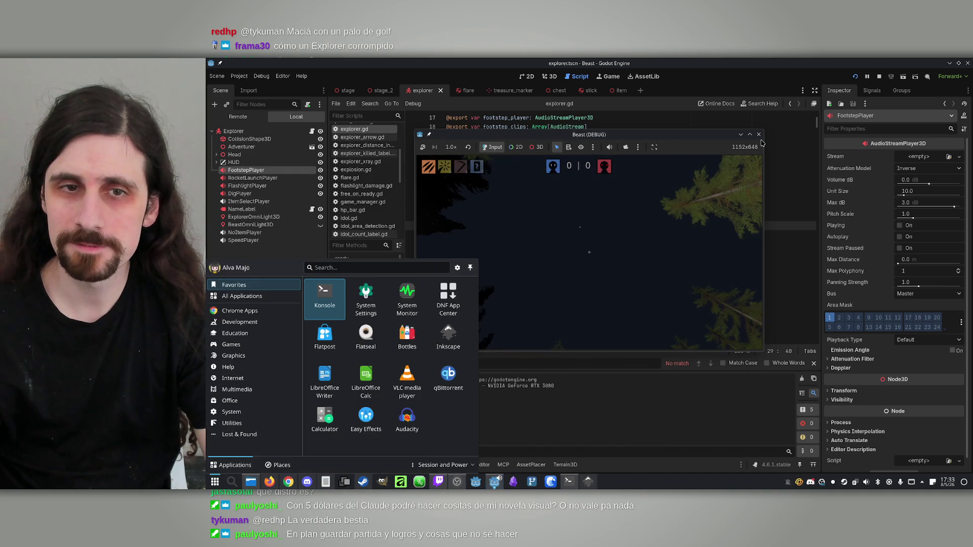
click(758, 135)
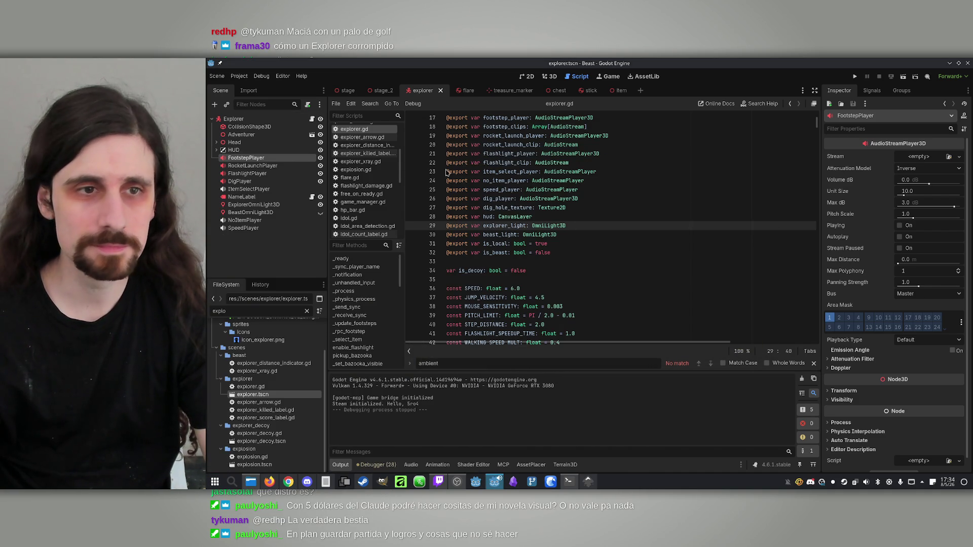
Select Explorer, switch to the 3D view and frame the character up close.
click(259, 121)
click(549, 76)
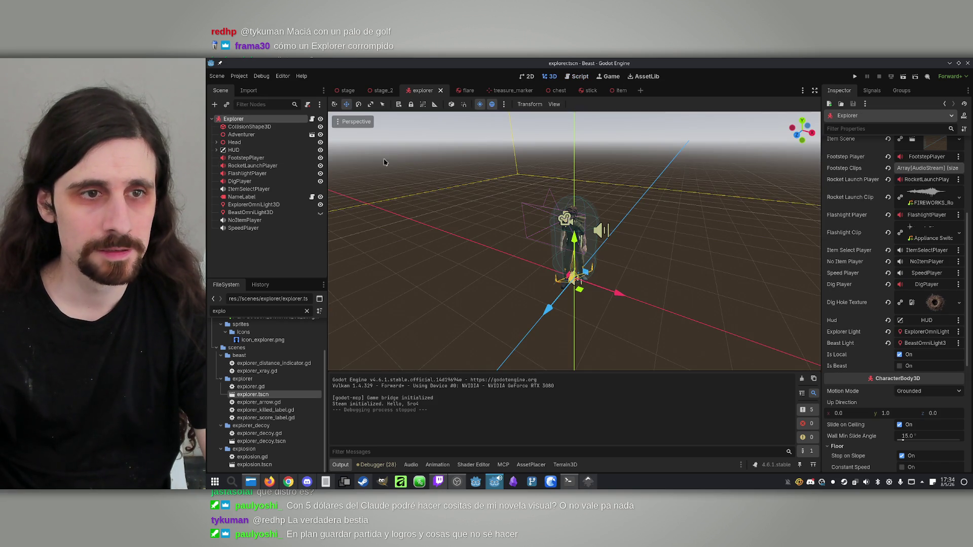
scroll(573, 240, up, 5)
key(f)
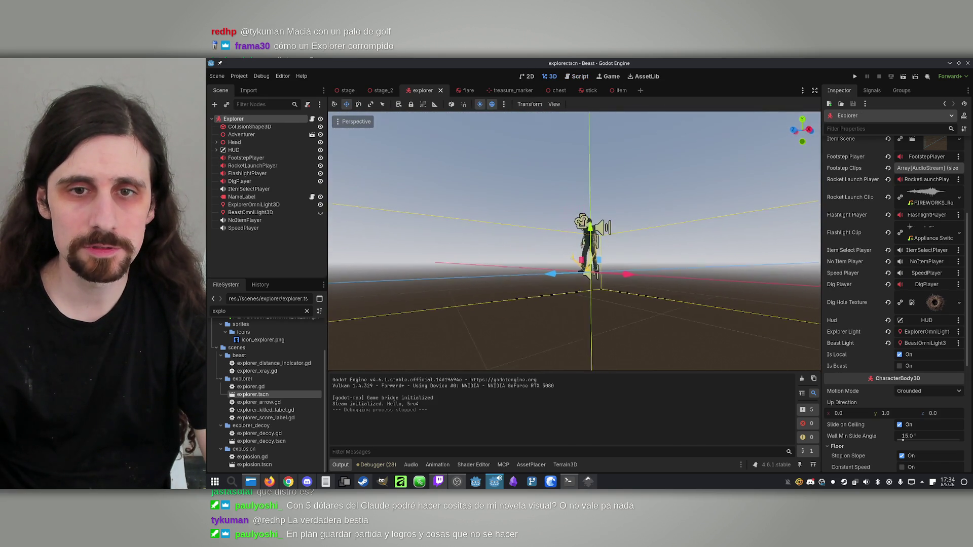
scroll(573, 241, up, 2)
scroll(573, 241, down, 15)
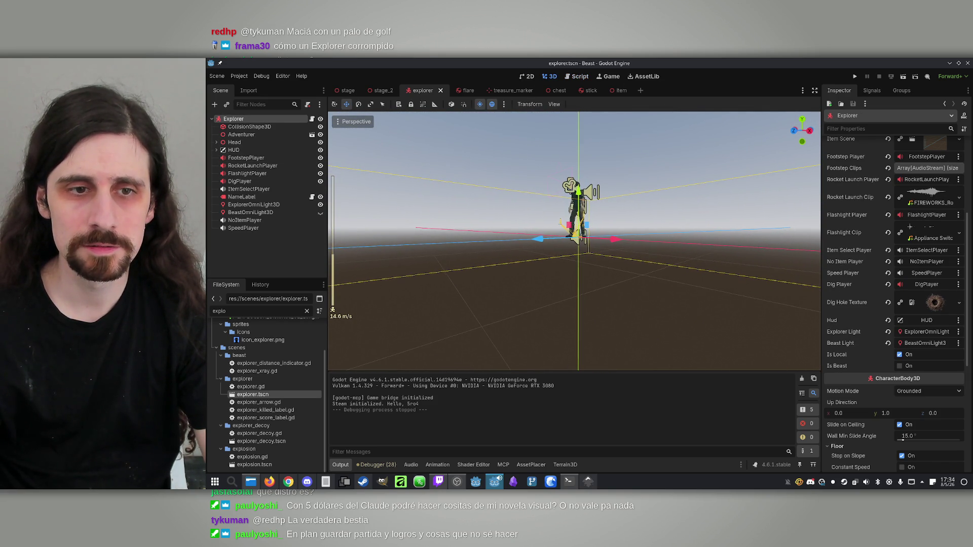
key(w)
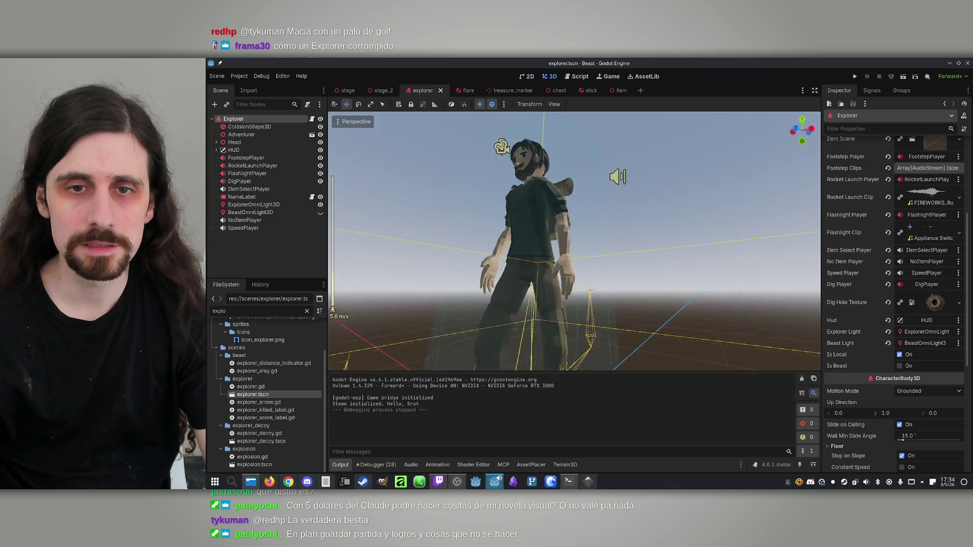
Inspect the Adventurer and CollisionShape3D nodes, ending with the Adventurer node's context menu.
click(223, 135)
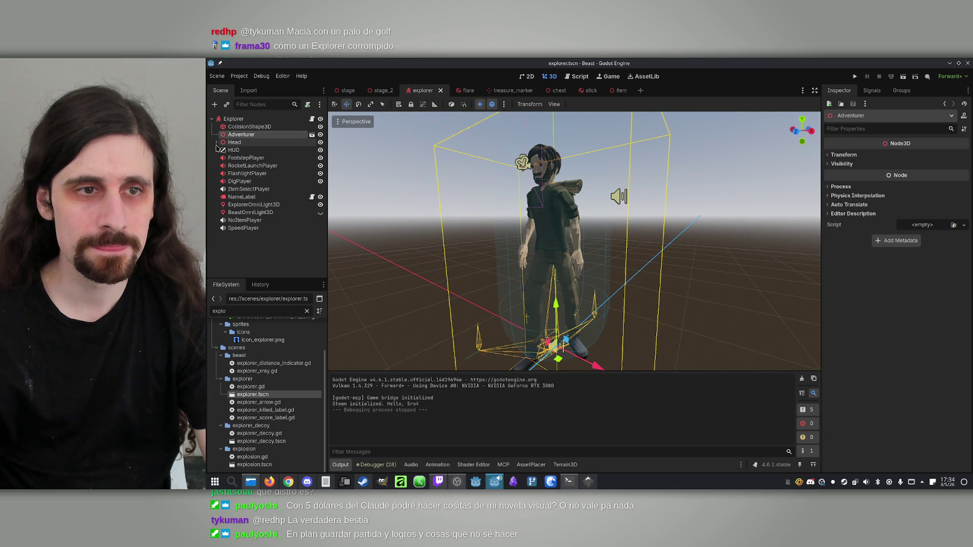
click(264, 126)
click(263, 136)
scroll(384, 163, up, 3)
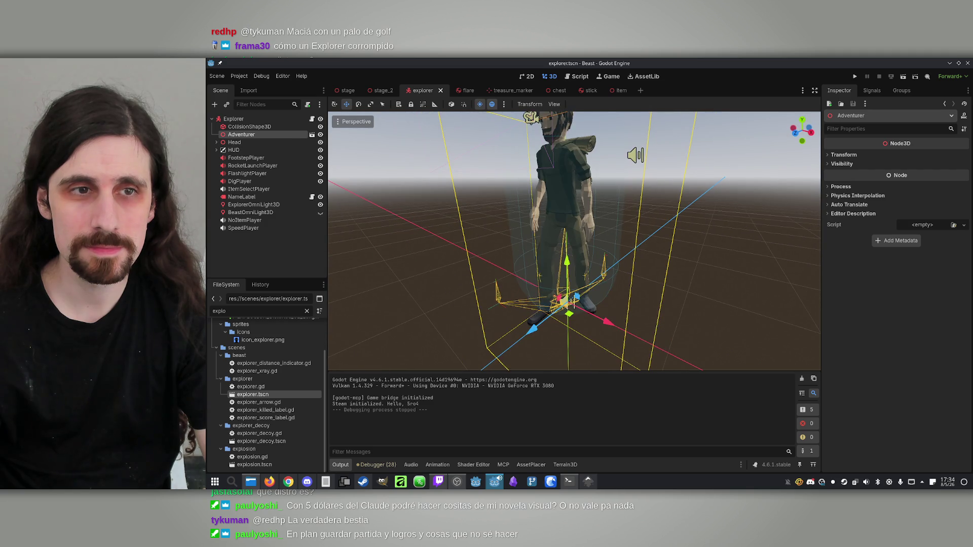
click(253, 127)
click(256, 135)
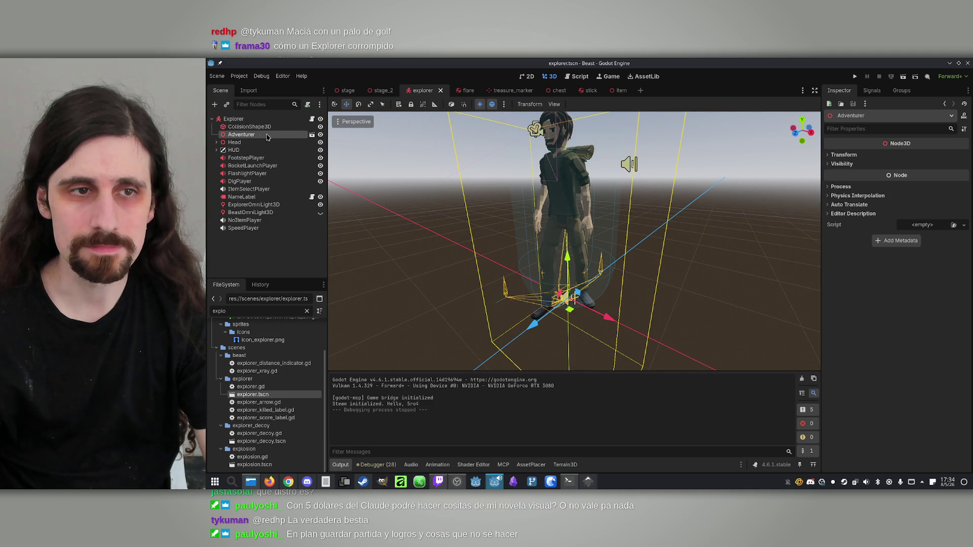
right_click(244, 138)
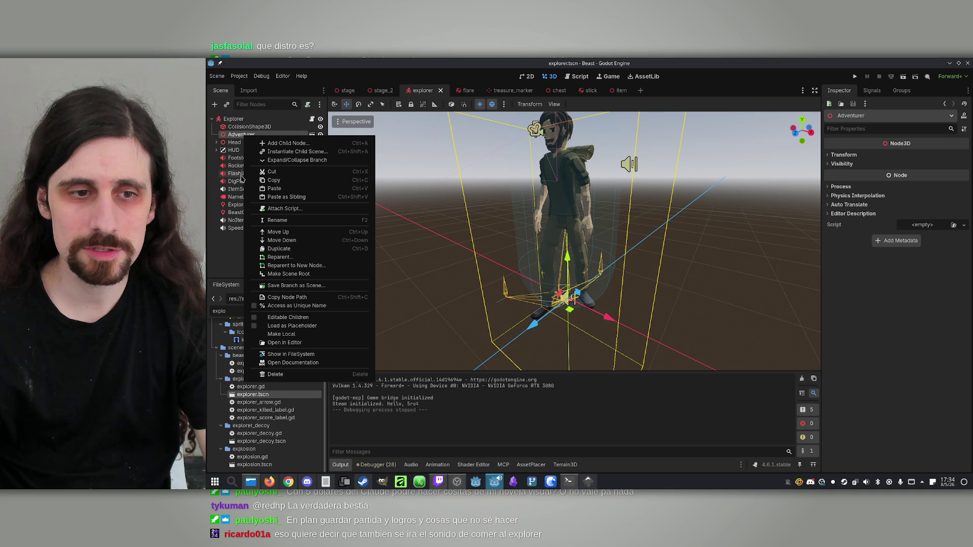
Make the Adventurer model local, inspect CharacterArmature and Skeleton3D, and toggle the Backpack's visibility.
click(281, 334)
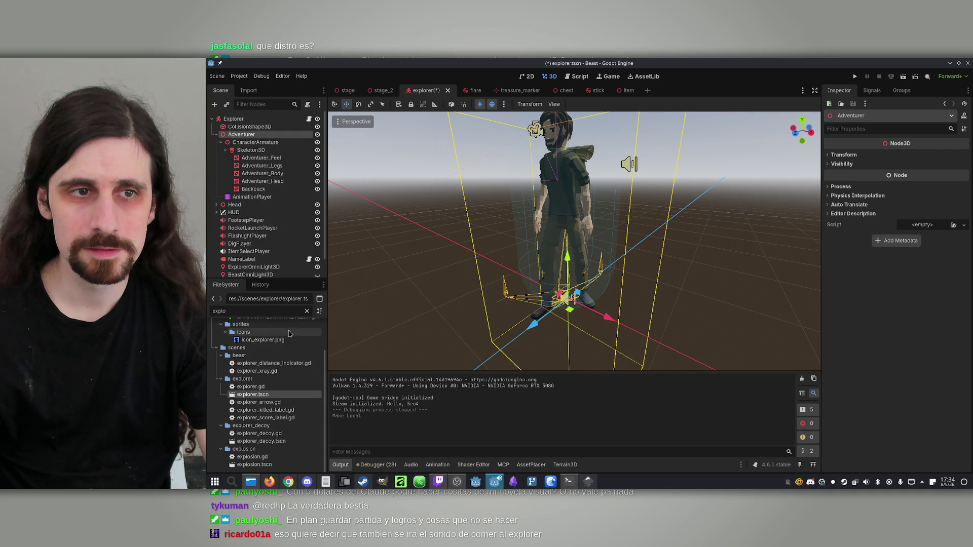
click(259, 143)
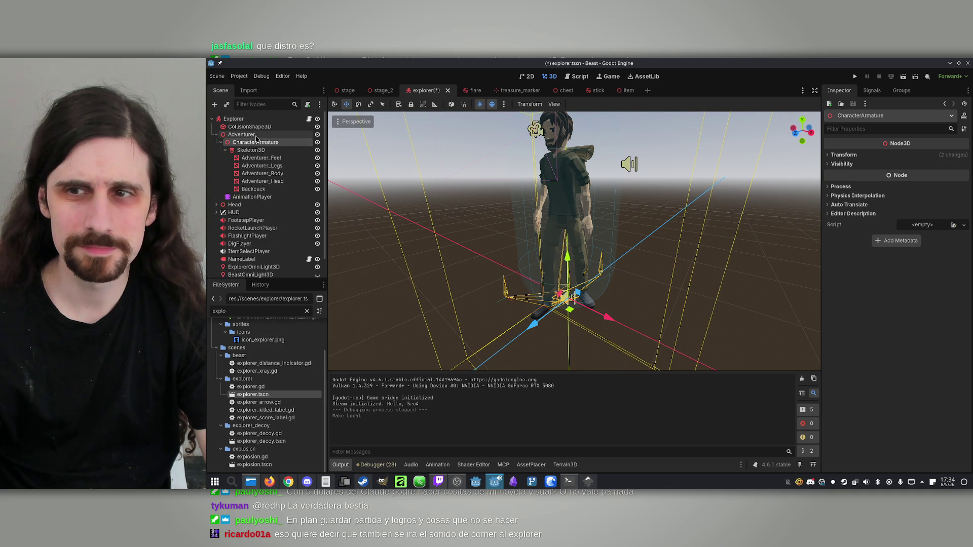
click(265, 150)
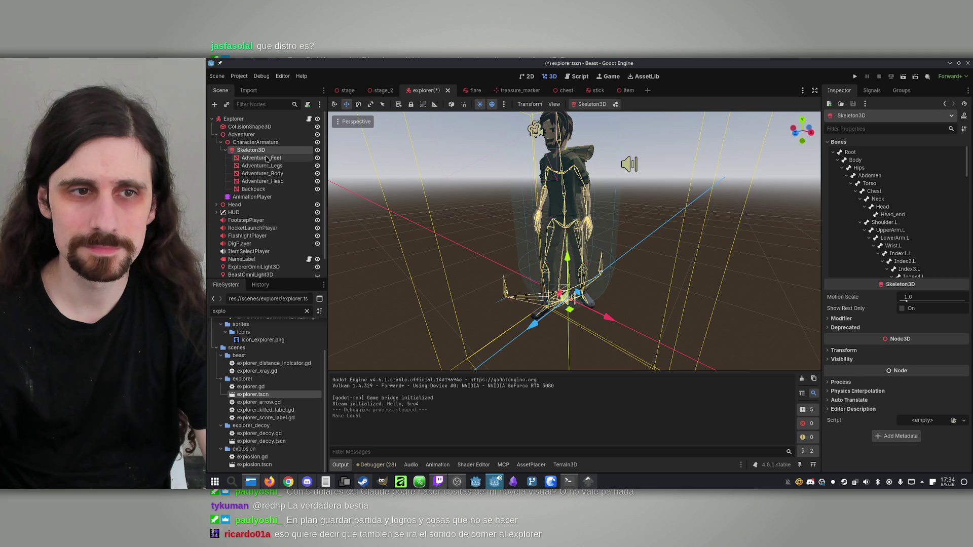
click(264, 190)
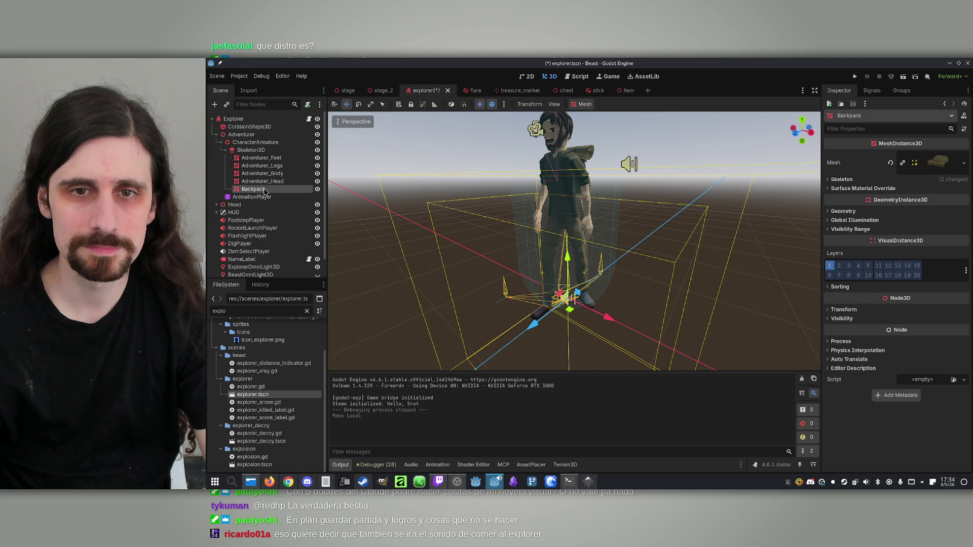
click(317, 190)
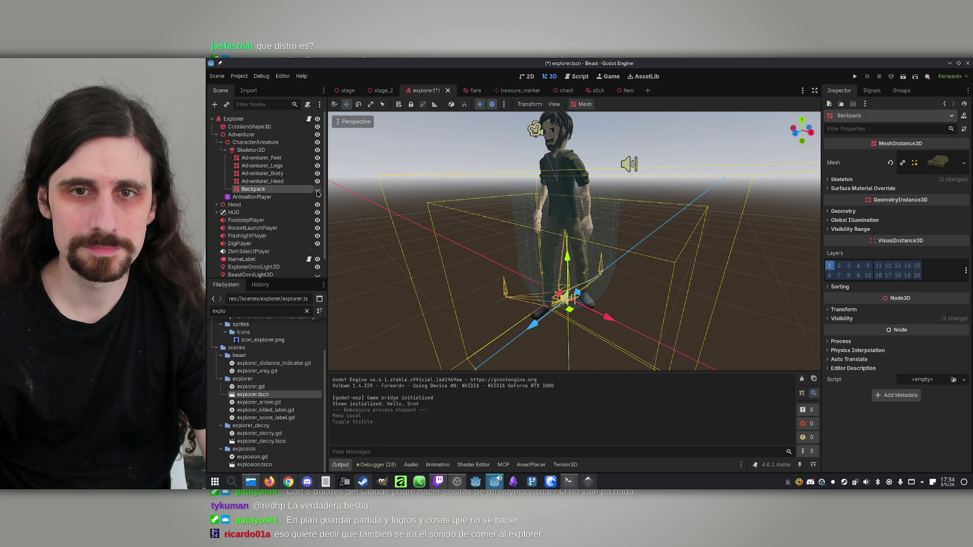
click(317, 190)
Inspect the Head, Feet and Legs meshes, toggling the legs' visibility and focusing on the head.
click(285, 182)
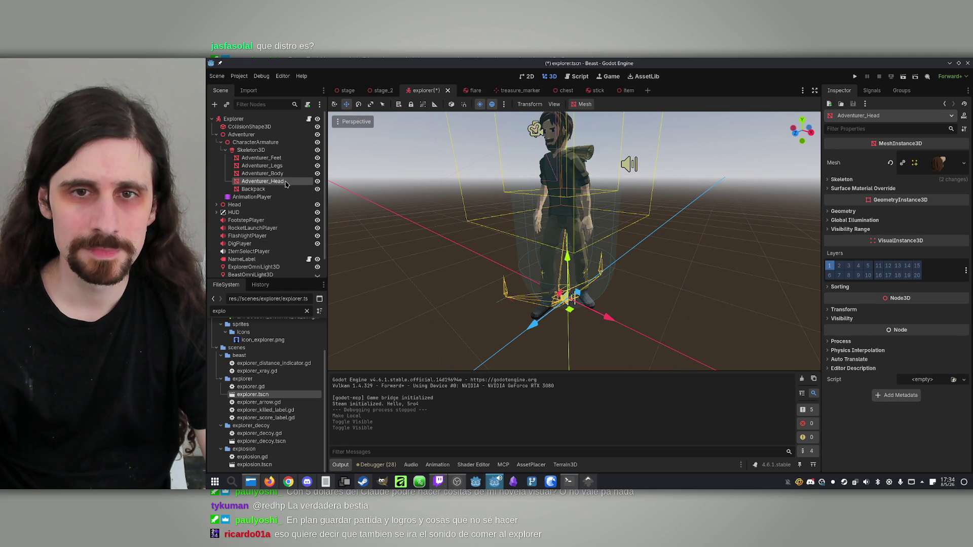
click(289, 158)
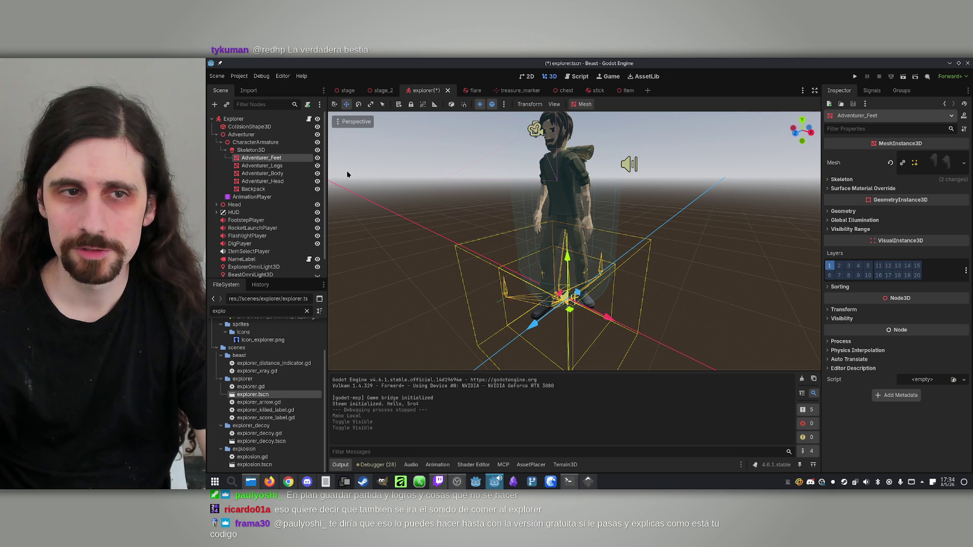
click(284, 166)
click(284, 159)
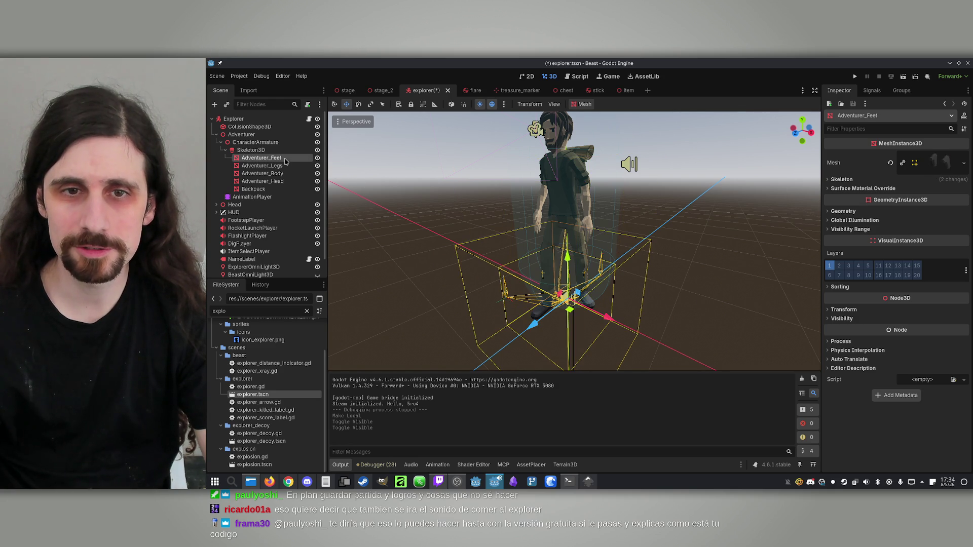
click(283, 167)
click(317, 166)
click(317, 166)
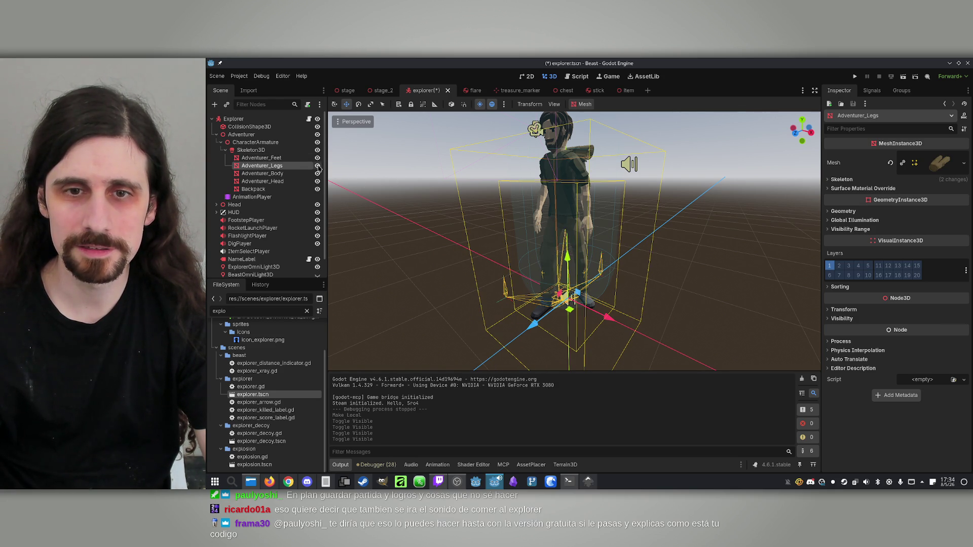
click(291, 182)
key(f)
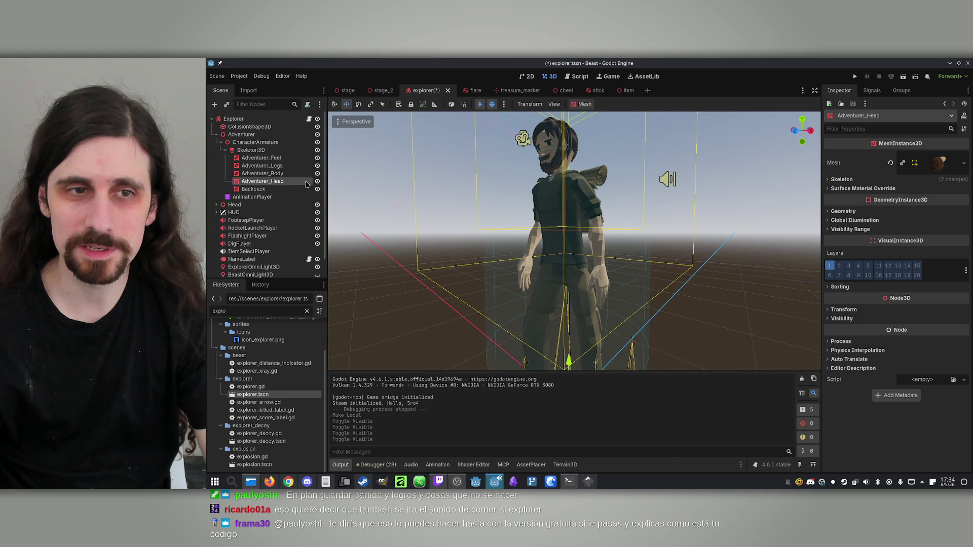
Toggle the Adventurer_Feet mesh off and on, then reopen the Explorer's explorer.gd script.
click(317, 157)
scroll(458, 177, down, 3)
scroll(574, 241, down, 2)
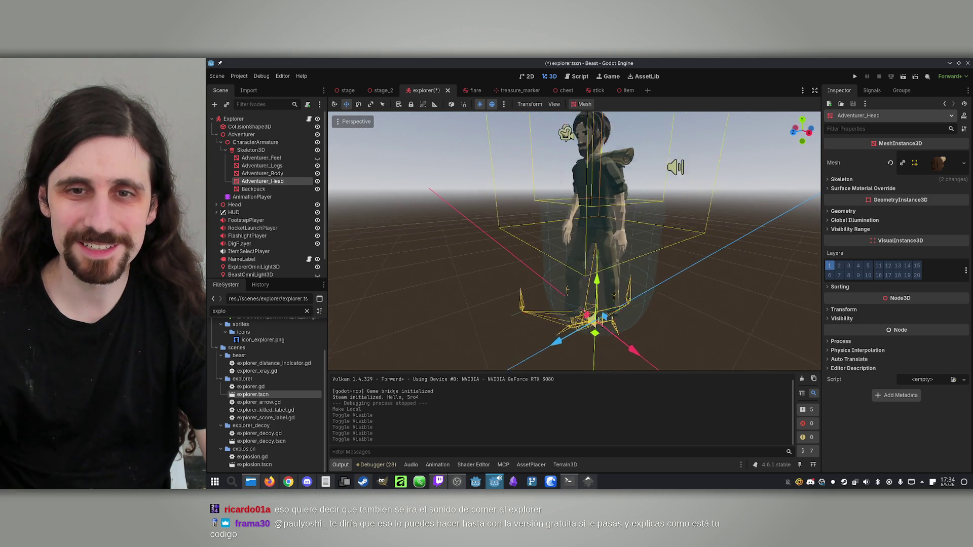
click(317, 158)
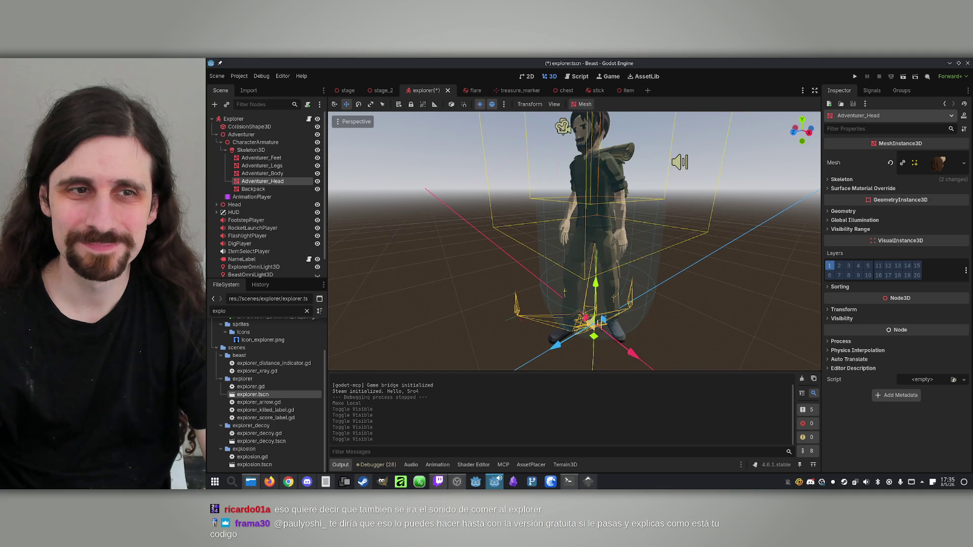
click(278, 120)
click(308, 119)
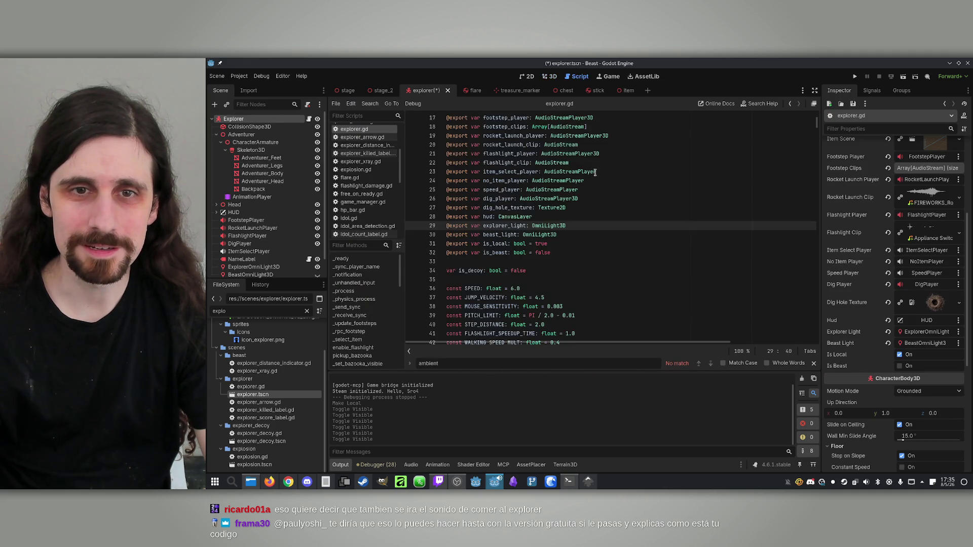
Paste a copy of the beast_light export on a new line and rename it backpack.
click(571, 243)
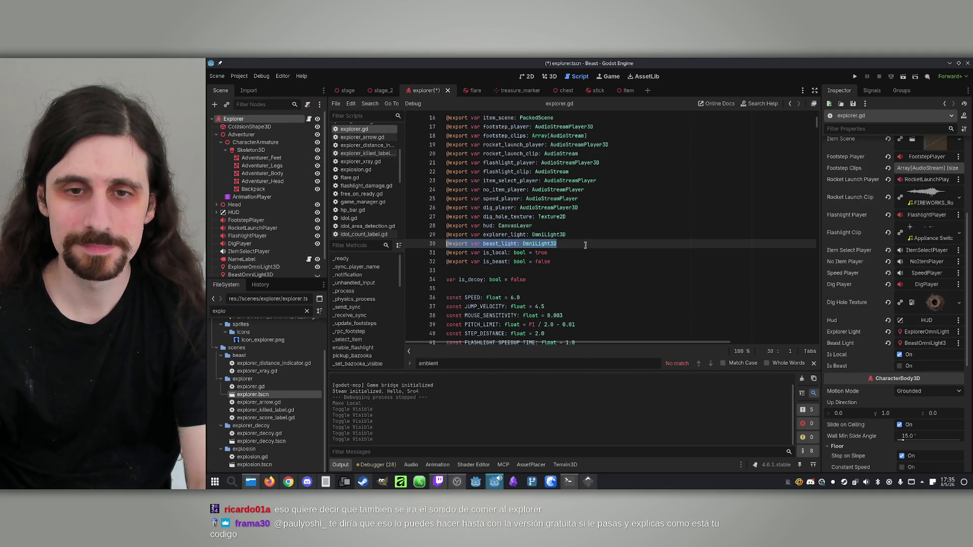
key(Return)
key(ctrl+v)
double_click(499, 253)
text(back)
Retype the backpack export as MeshInstance3D, save, and assign the Backpack node to it.
double_click(519, 252)
text(mesh)
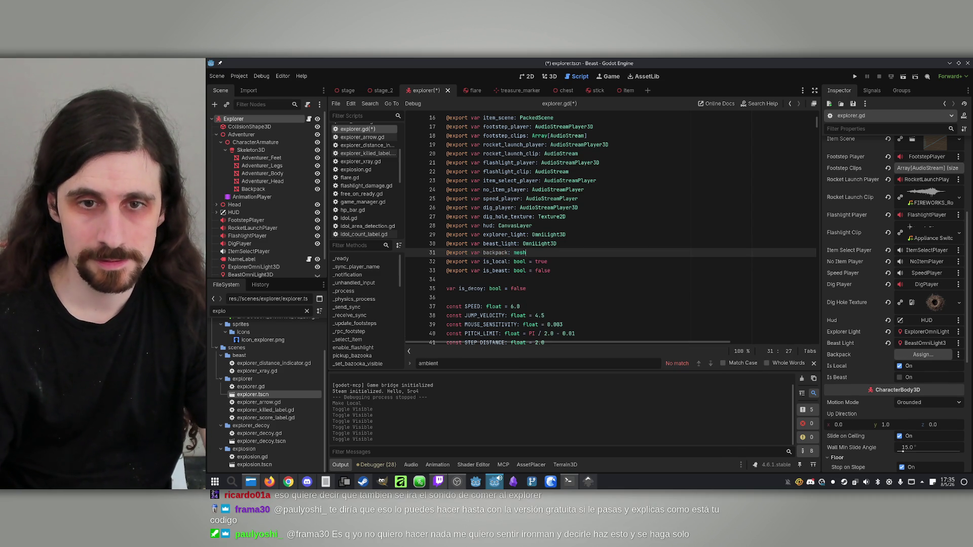
key(Down)
key(Down)
key(Down)
key(Return)
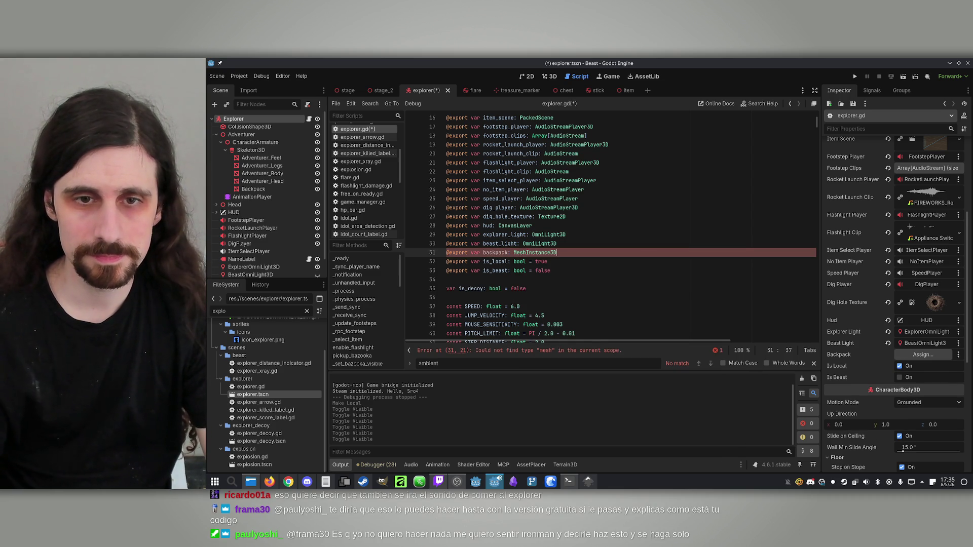
click(549, 225)
key(ctrl+s)
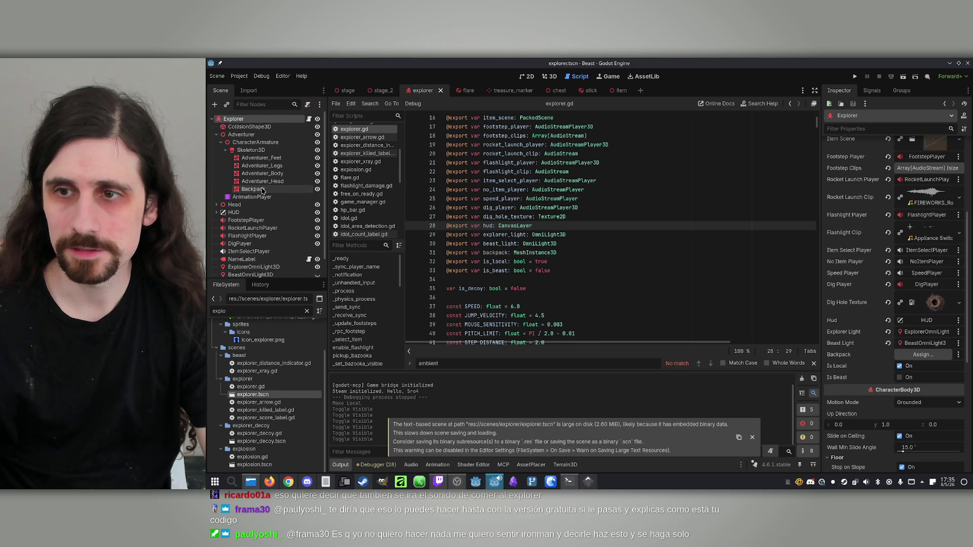
mouse_move(262, 189)
mouse_down()
mouse_move(608, 283)
mouse_move(923, 355)
mouse_up()
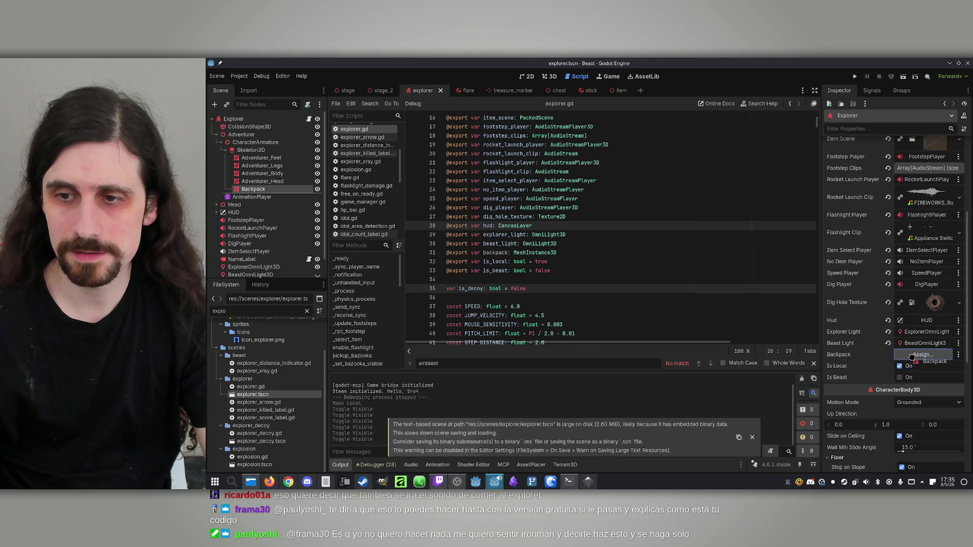
click(496, 253)
Search explorer.gd for is_beast to reach the beast branch in _ready.
click(689, 261)
scroll(659, 261, down, 2)
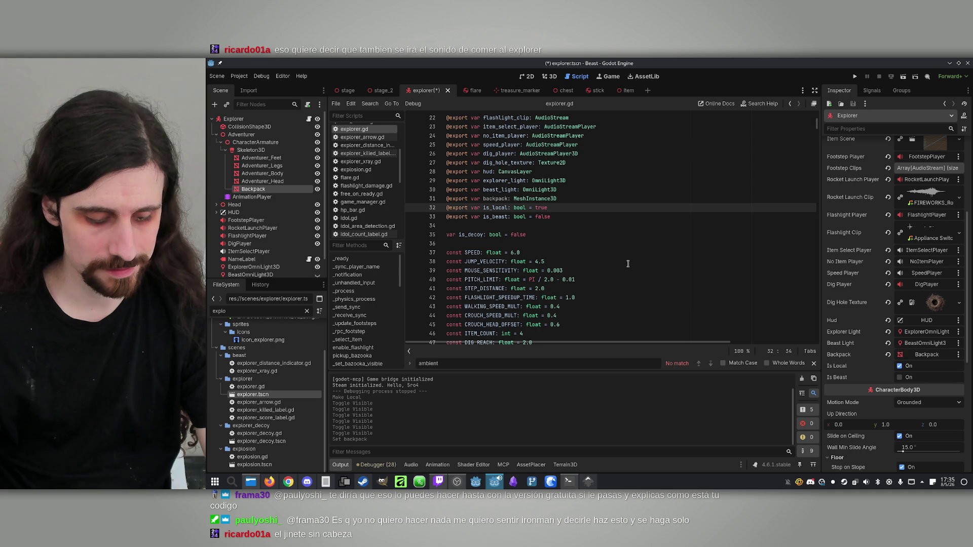
scroll(628, 264, down, 5)
scroll(558, 228, down, 18)
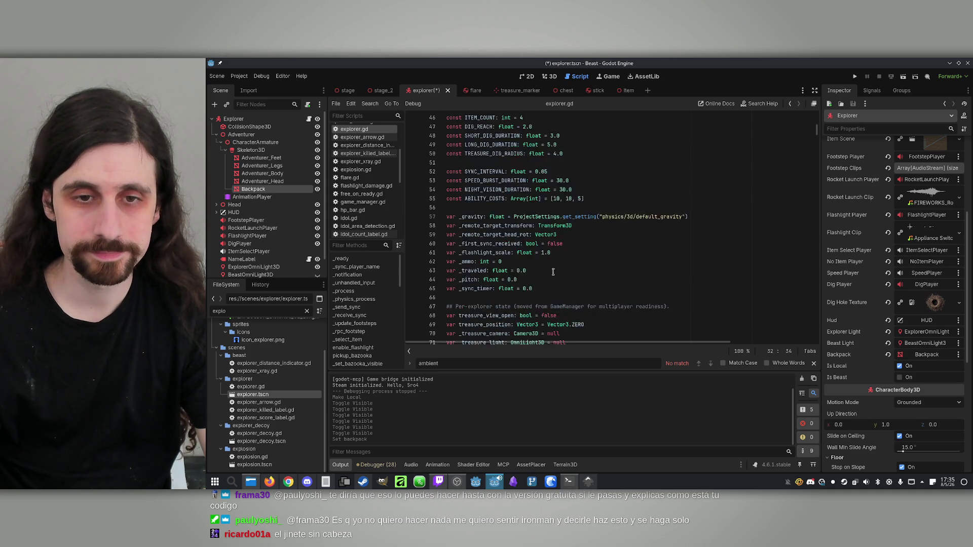
scroll(527, 293, down, 1)
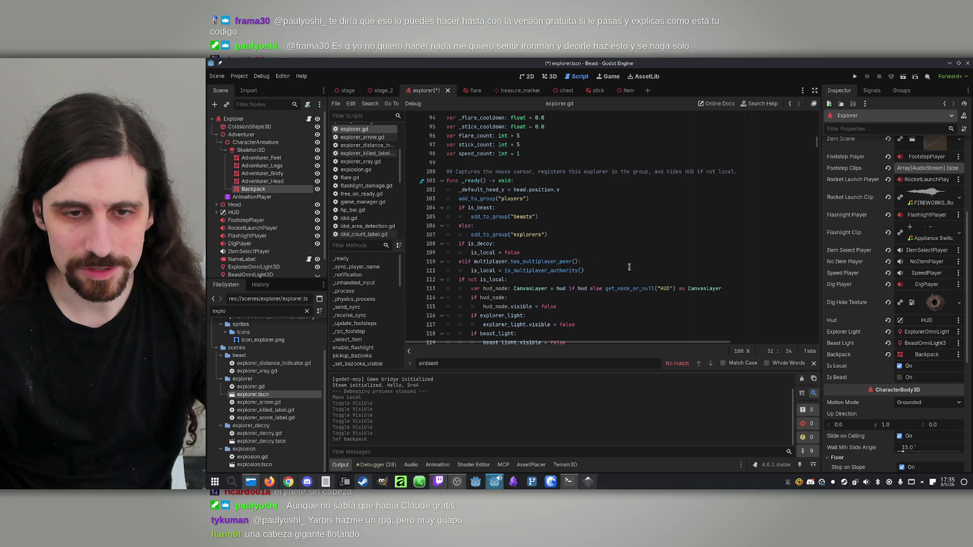
key(ctrl+f)
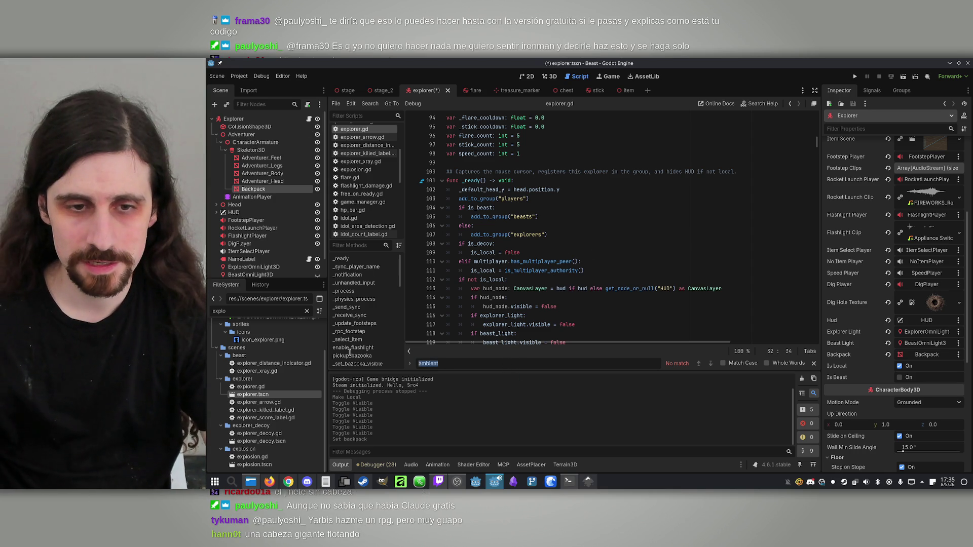
text(is)
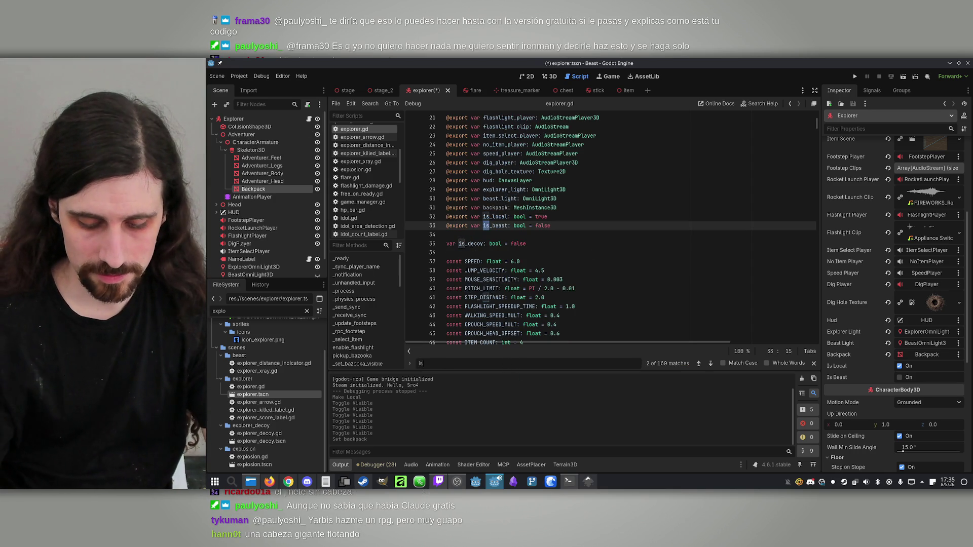
text(_beast)
key(Return)
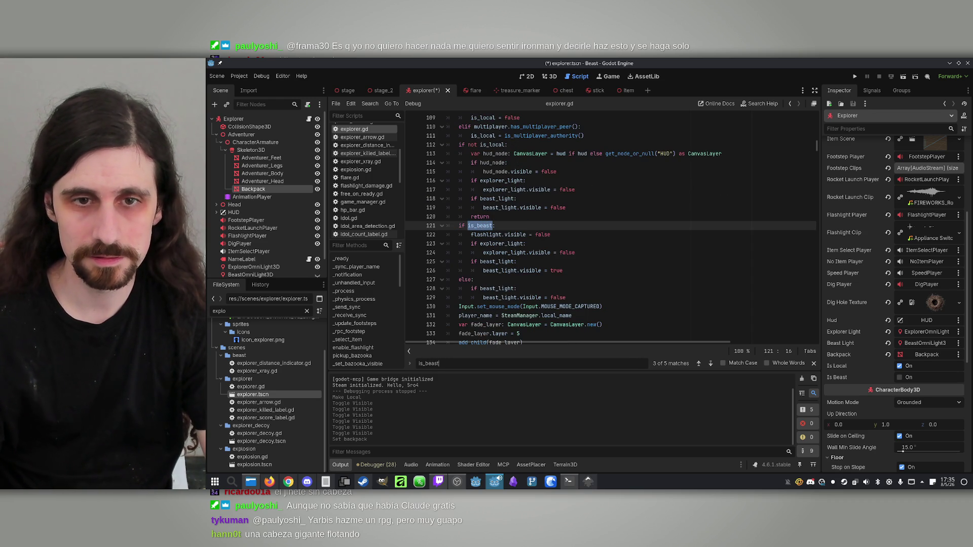
Remove the explorer_light/beast_light if checks, add backpack.visible = false, and save.
click(580, 270)
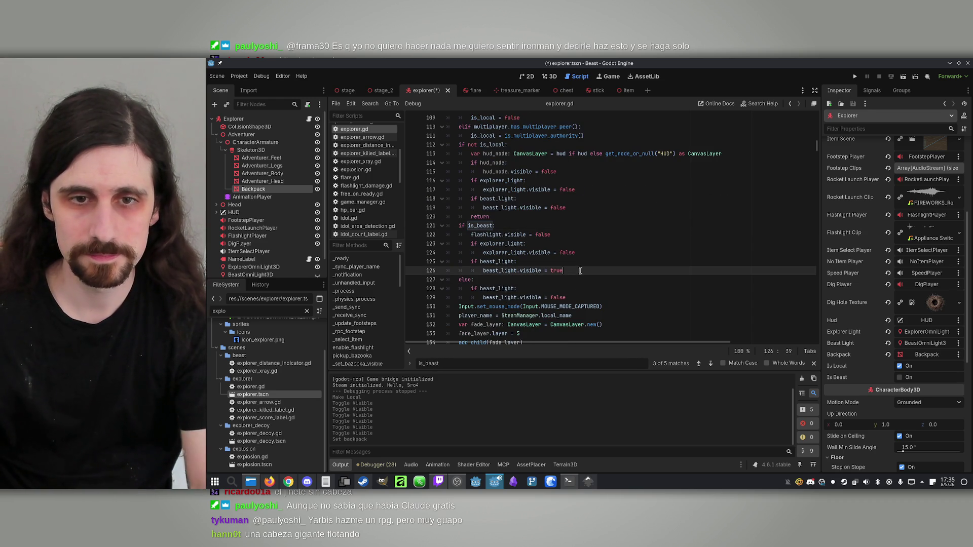
key(Return)
key(BackSpace)
text(backpack)
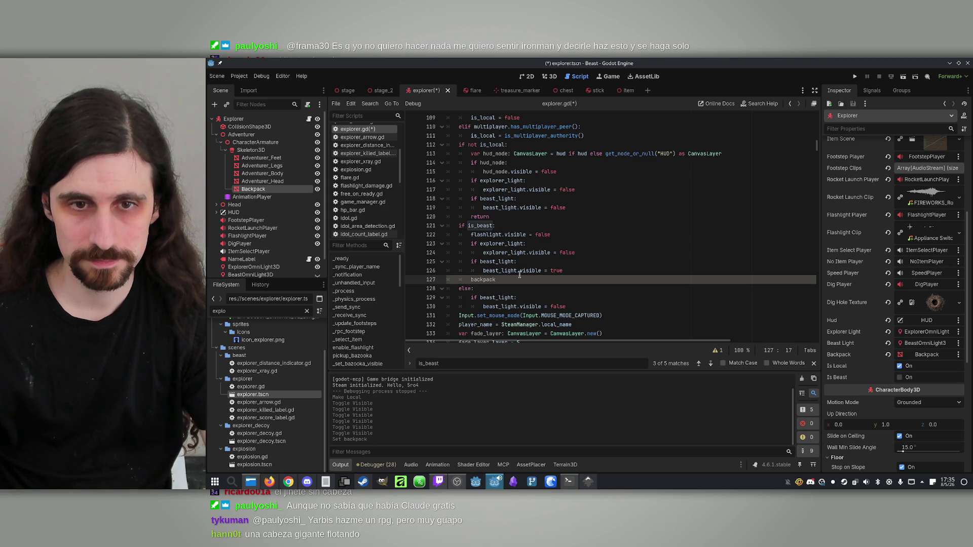
click(485, 271)
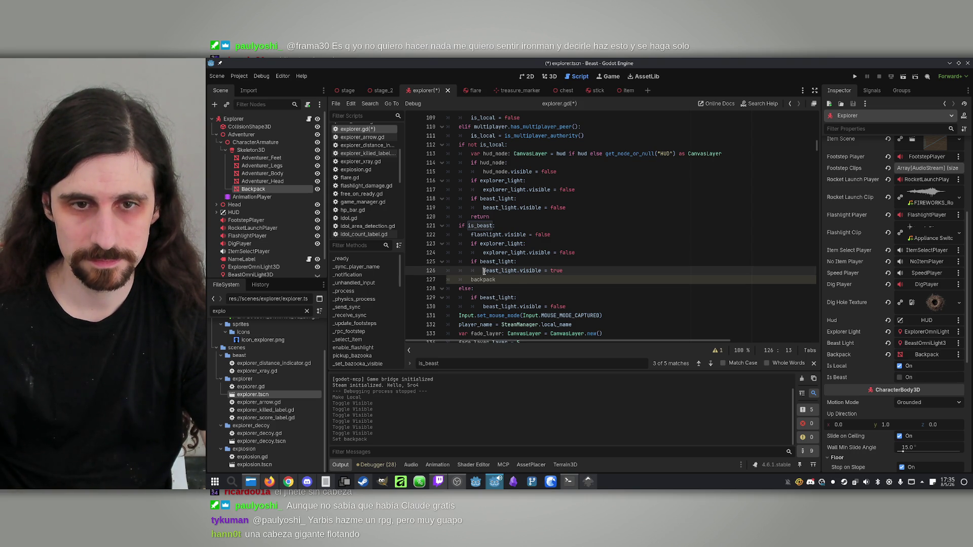
drag(464, 267, 473, 244)
key(BackSpace)
key(BackSpace)
click(535, 264)
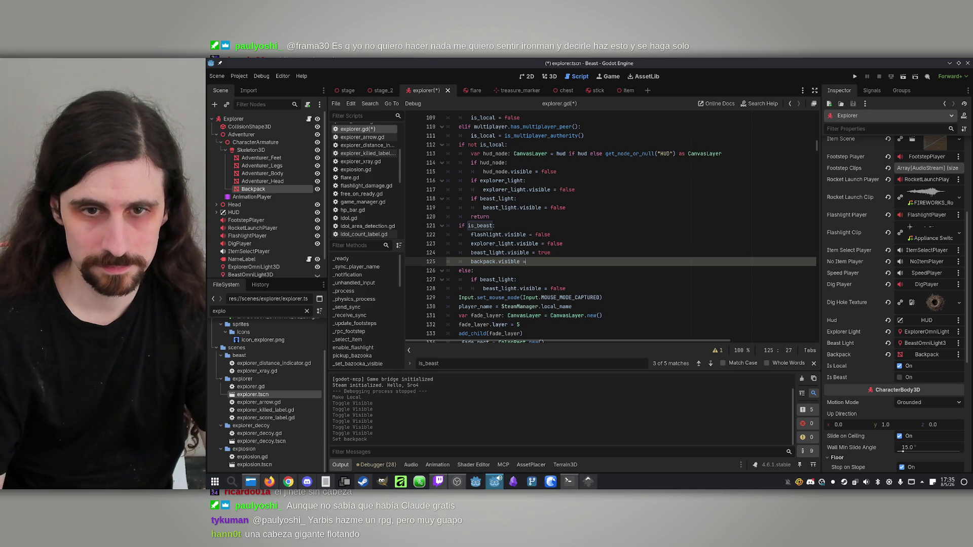
text(false)
key(Return)
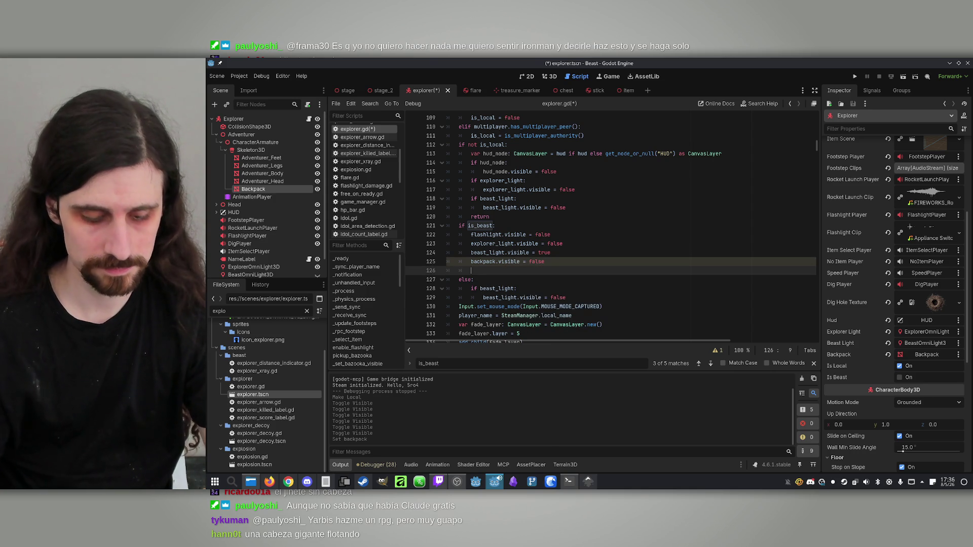
key(ctrl+s)
scroll(602, 265, up, 20)
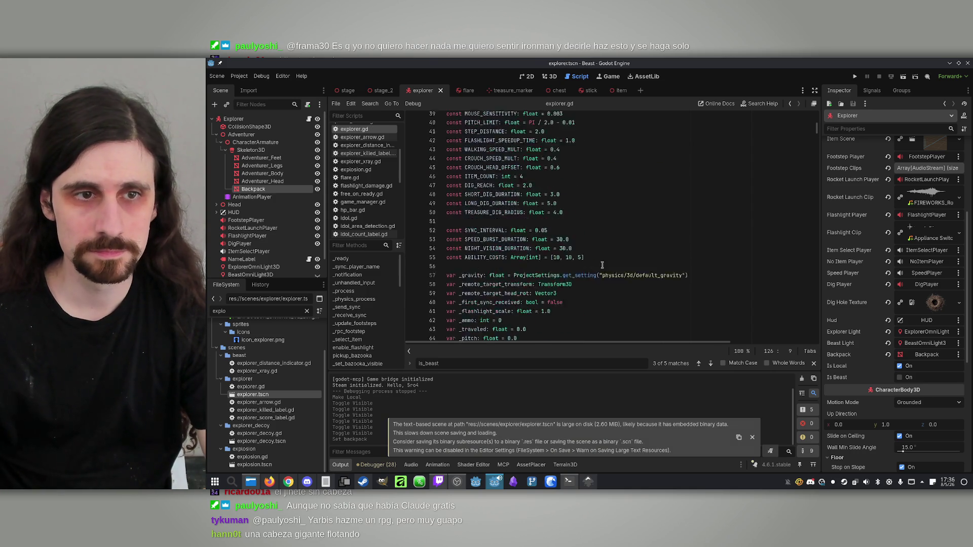
scroll(602, 265, up, 8)
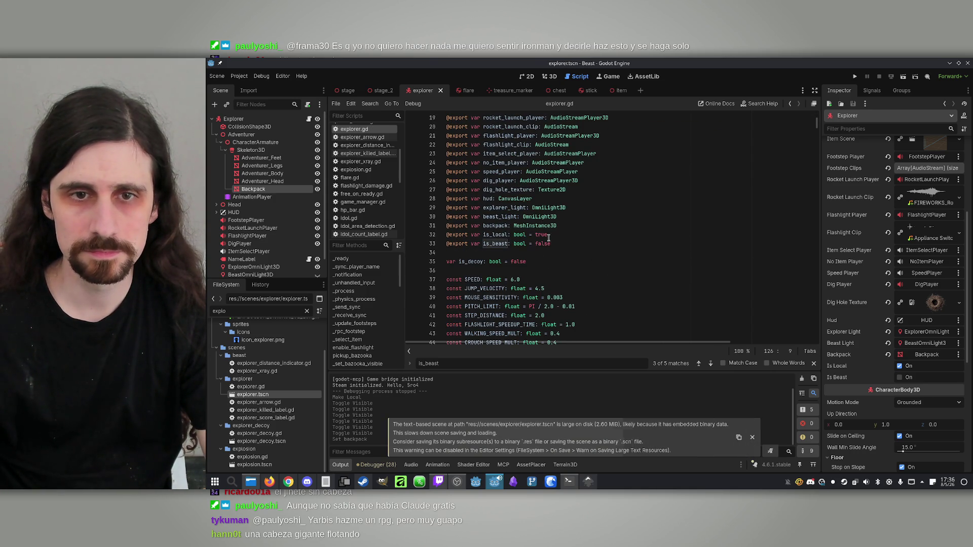
Duplicate the backpack export and rewrite it as body_parts: Array[MeshInstance3D], then save.
drag(572, 225, 447, 226)
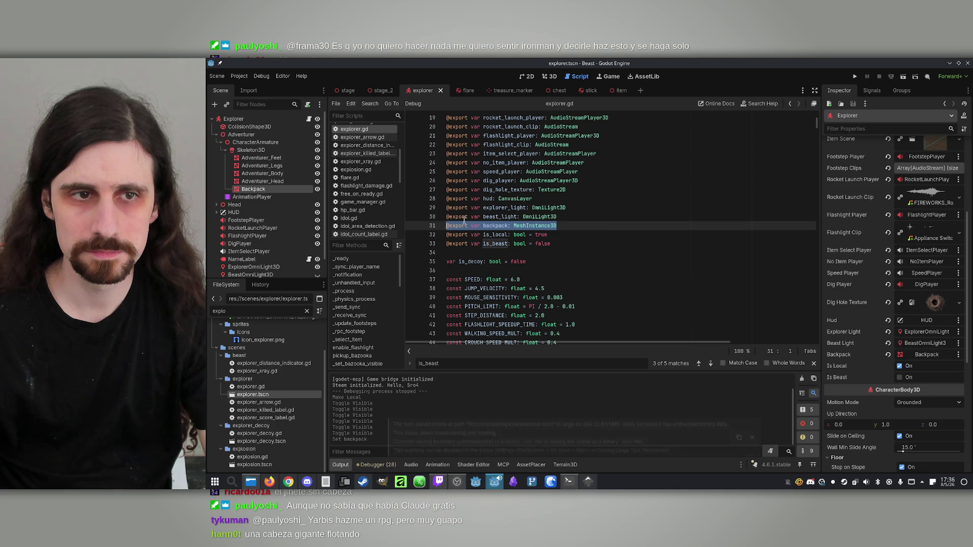
key(ctrl+c)
key(End)
key(Return)
key(ctrl+v)
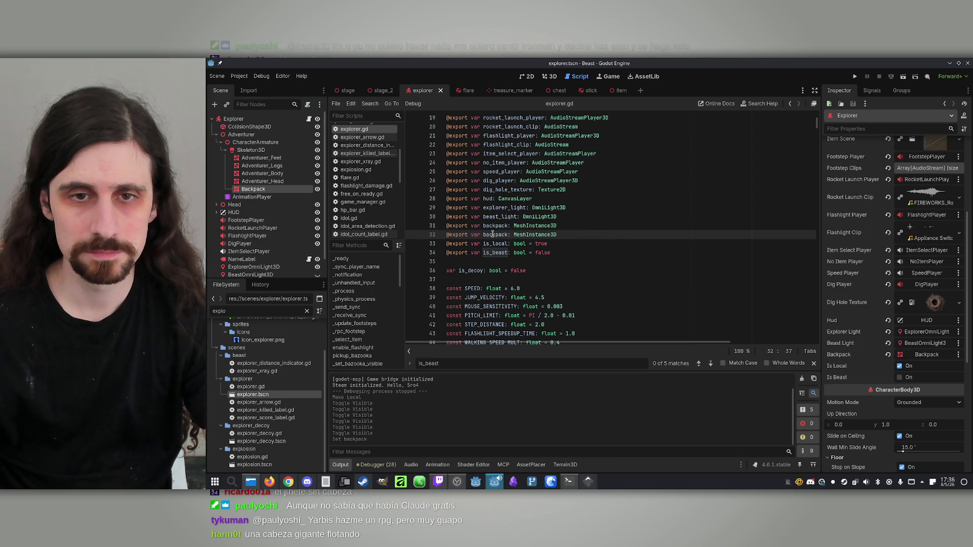
drag(563, 234, 485, 238)
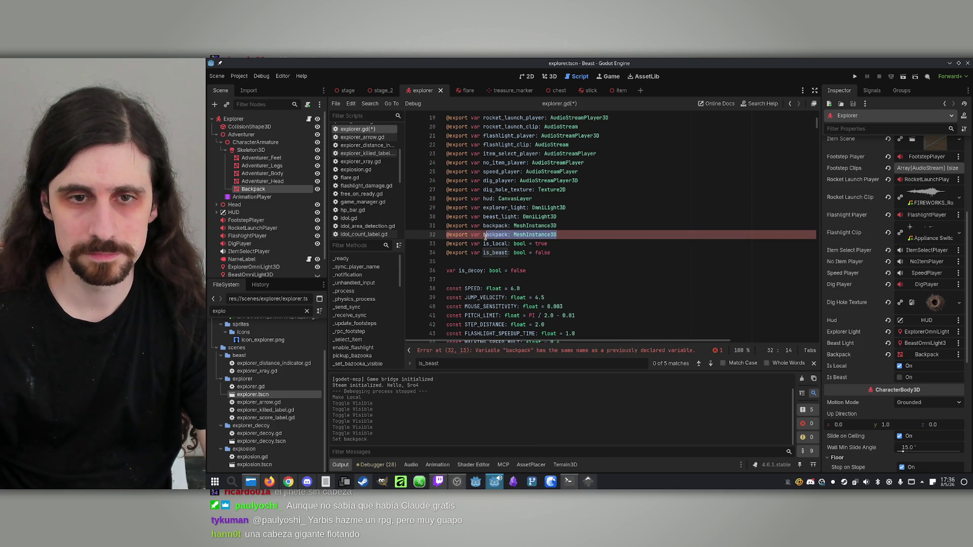
text(Array[])
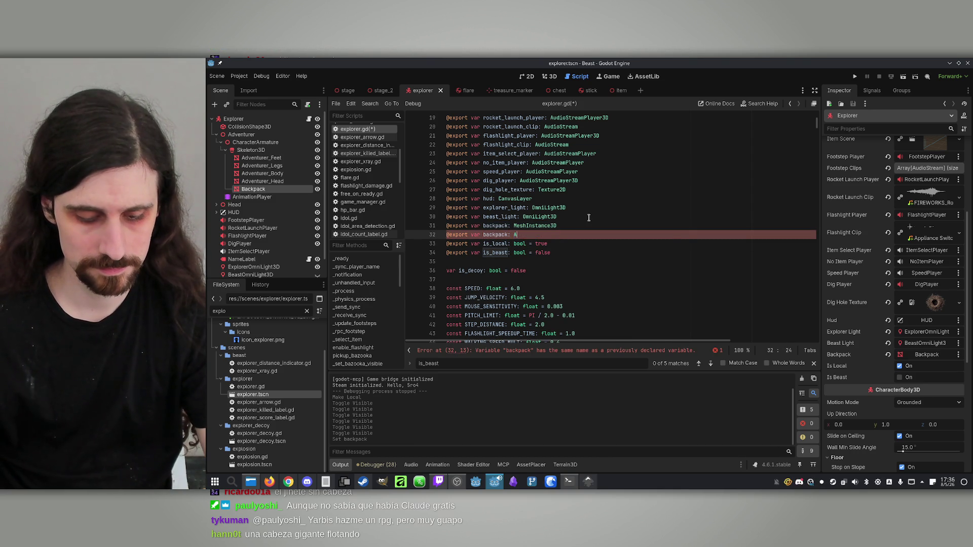
key(Left)
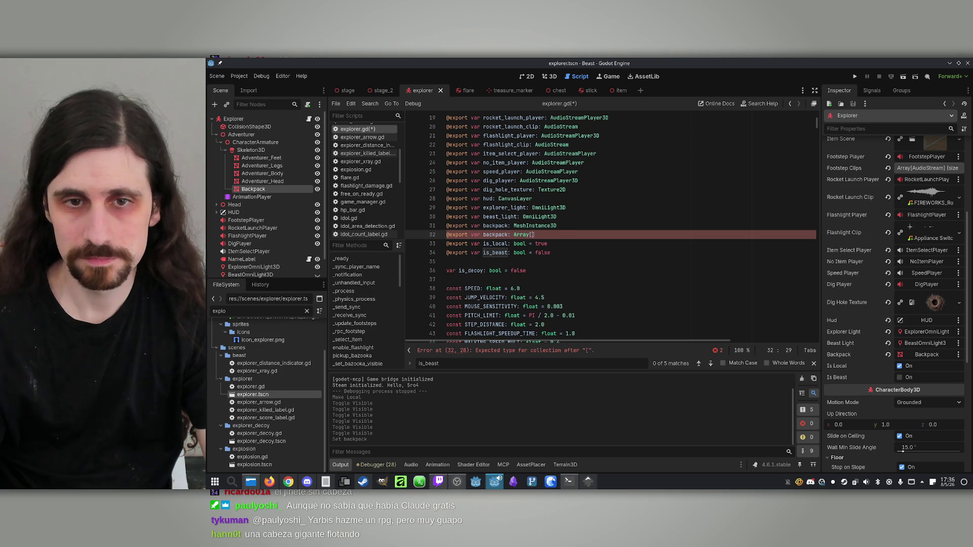
text(eshInstance3D)
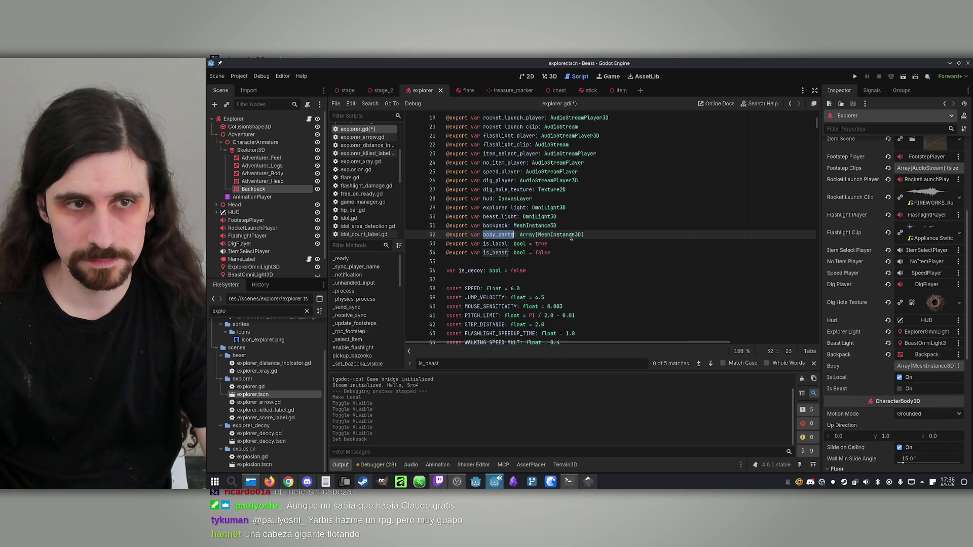
click(589, 217)
key(ctrl+s)
click(597, 236)
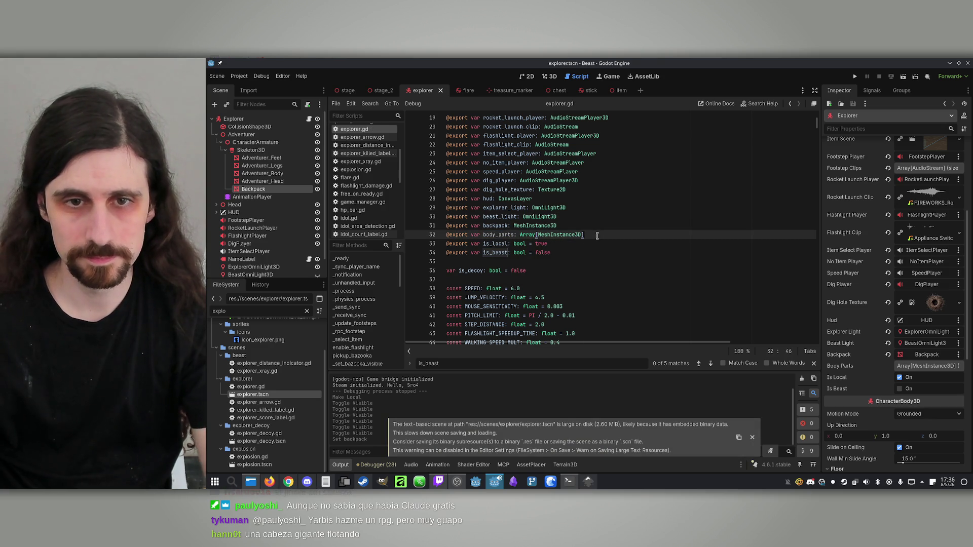
key(Return)
drag(597, 236, 445, 234)
click(486, 246)
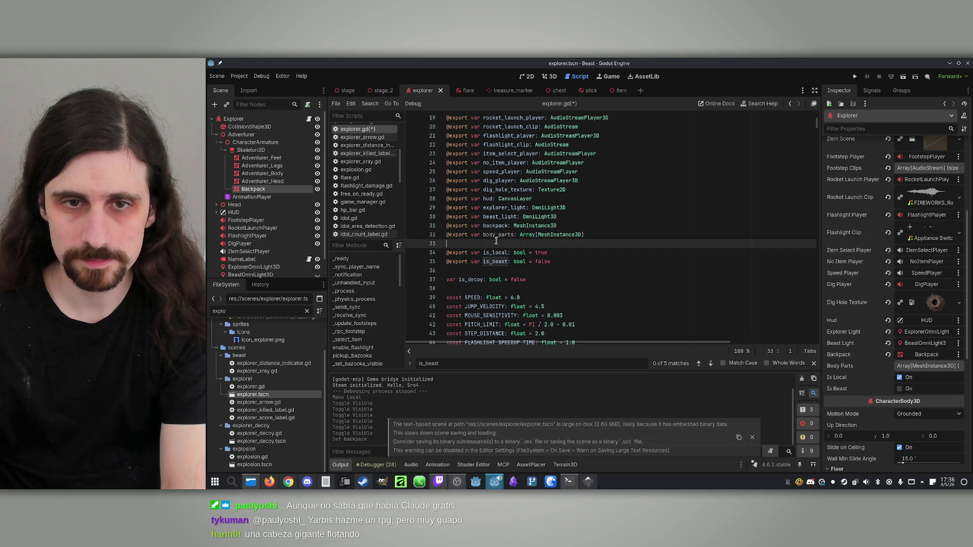
text(@export var backpack: mater)
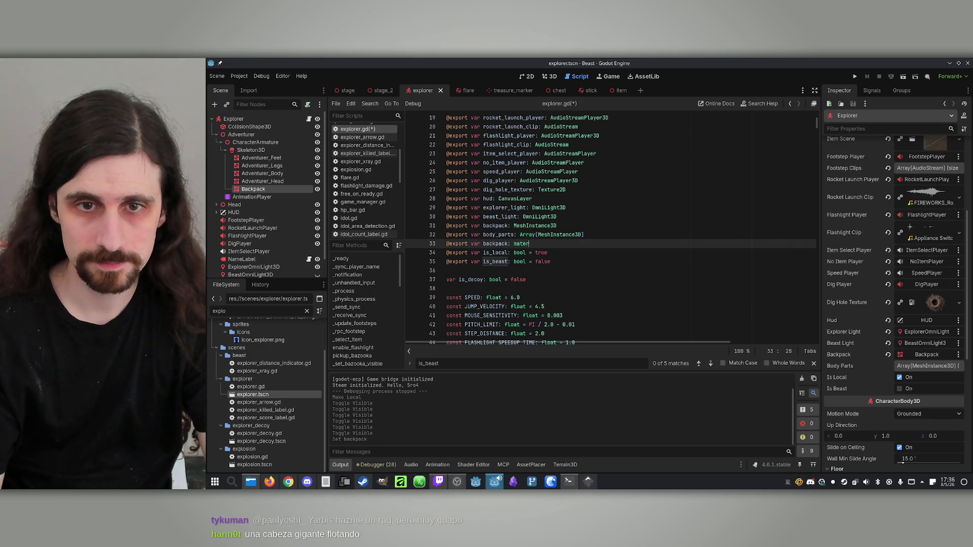
text(ial)
key(Down)
key(Down)
key(Down)
key(Return)
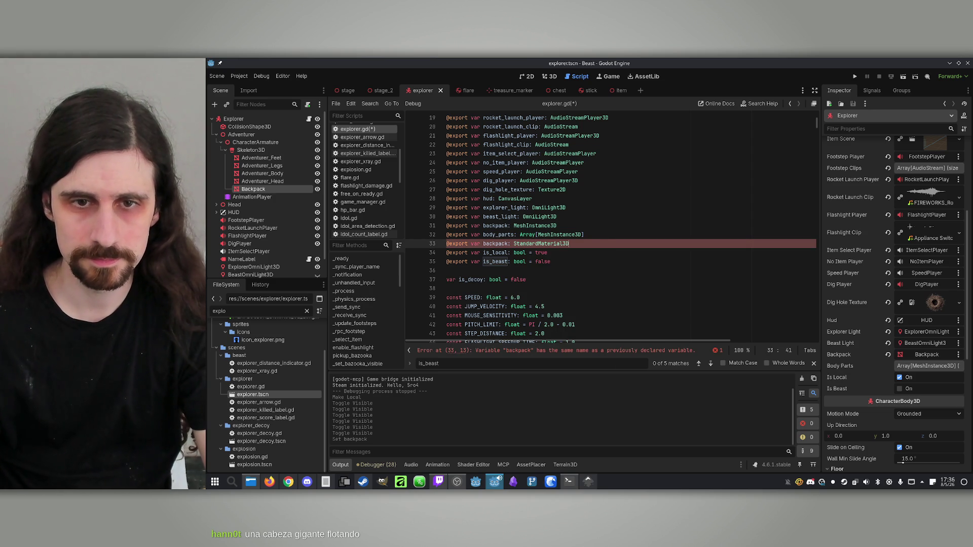
text(beas)
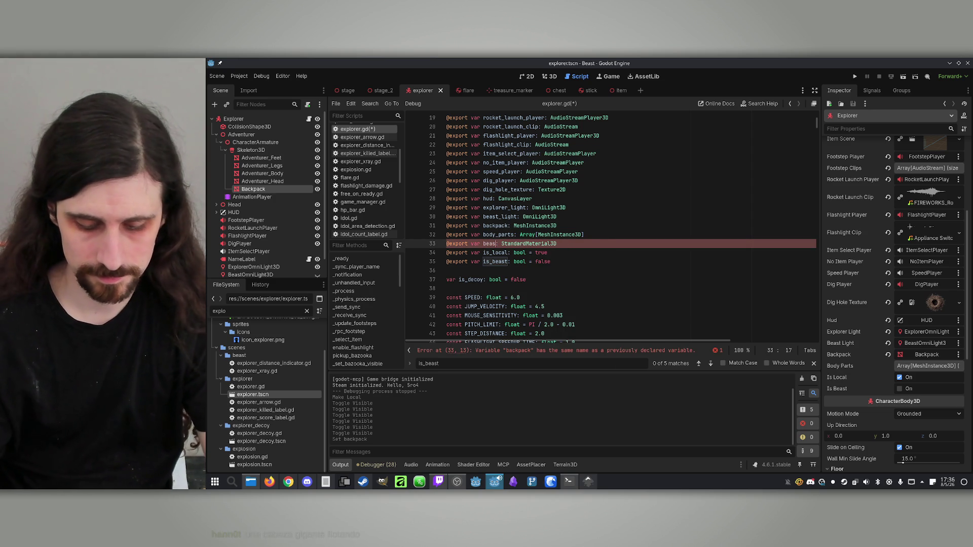
text(t_material)
key(ctrl+s)
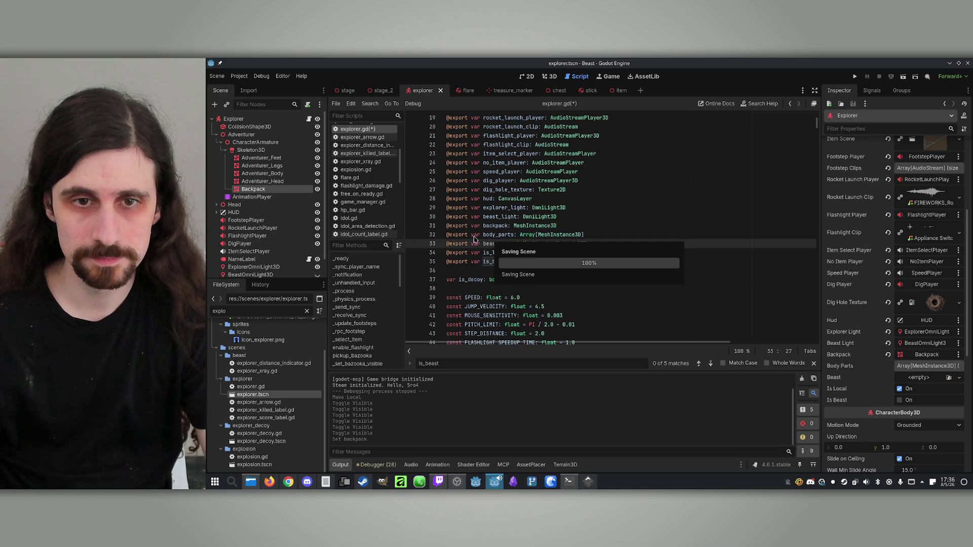
double_click(489, 233)
Under the backpack line in the is_beast branch, add 'for body_part in body_parts:'.
scroll(570, 265, down, 7)
scroll(570, 265, up, 6)
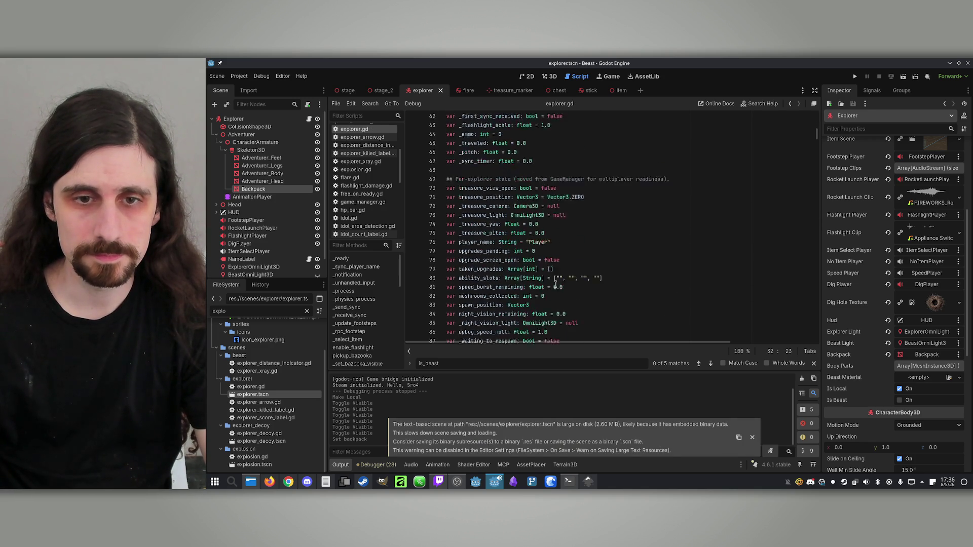
click(711, 363)
click(711, 363)
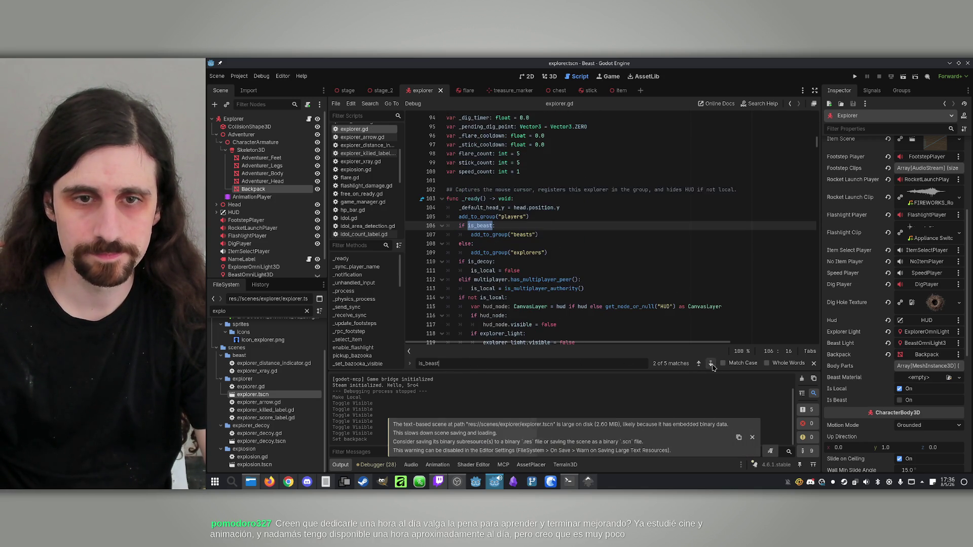
click(710, 364)
click(566, 262)
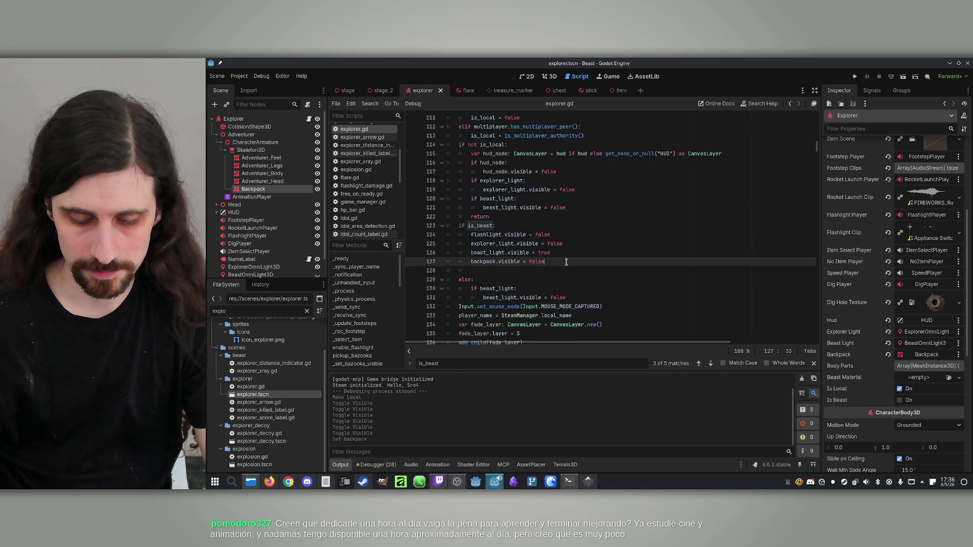
key(Return)
text(dy: )
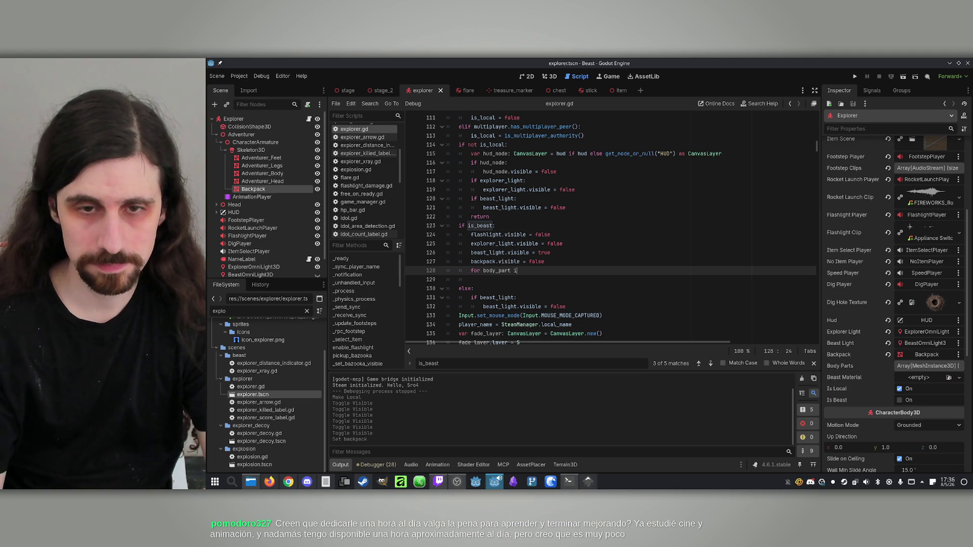
text(body_parts:)
key(Return)
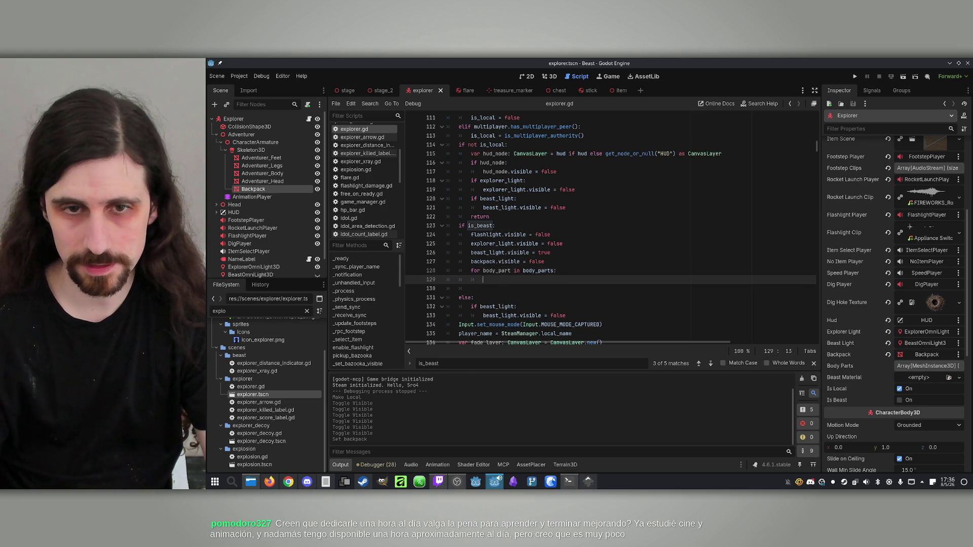
Write body_part.material_override = beast_material in the loop, checking material_override's docs, and save.
text(body_p)
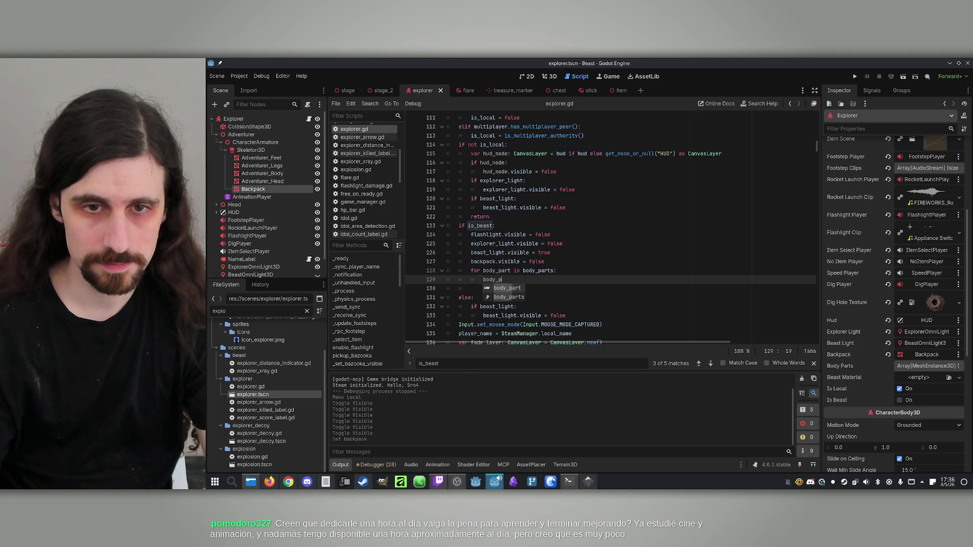
text(ma)
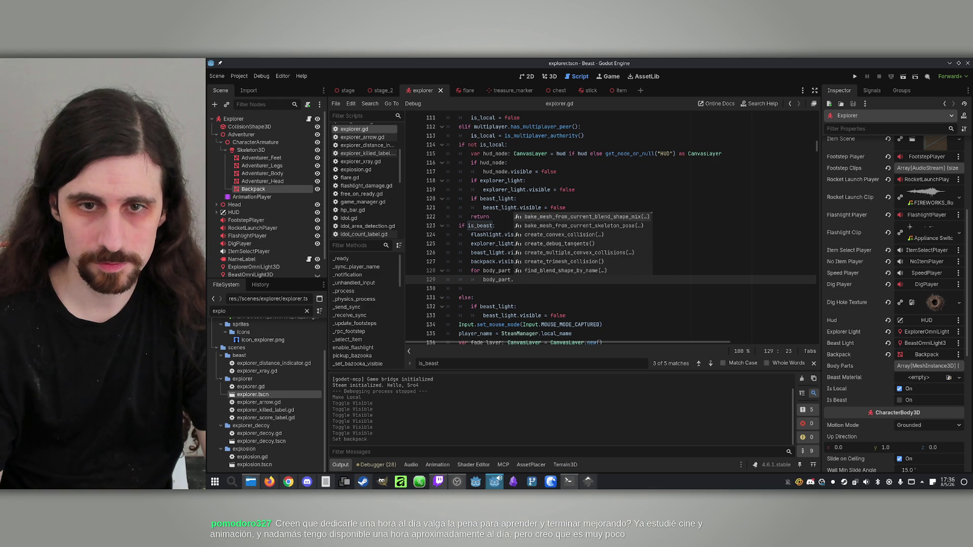
text(terial)
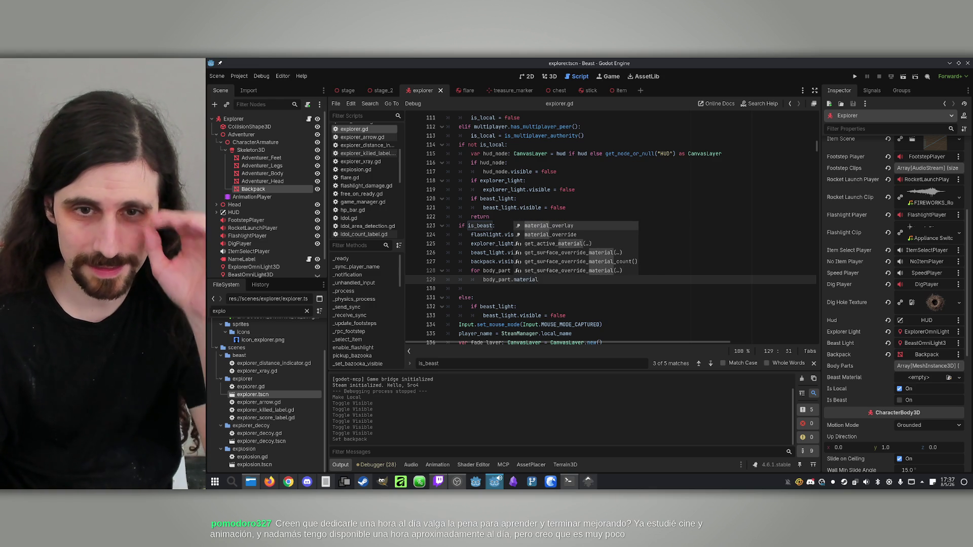
key(Down)
key(Return)
key(XF86AudioLowerVolume)
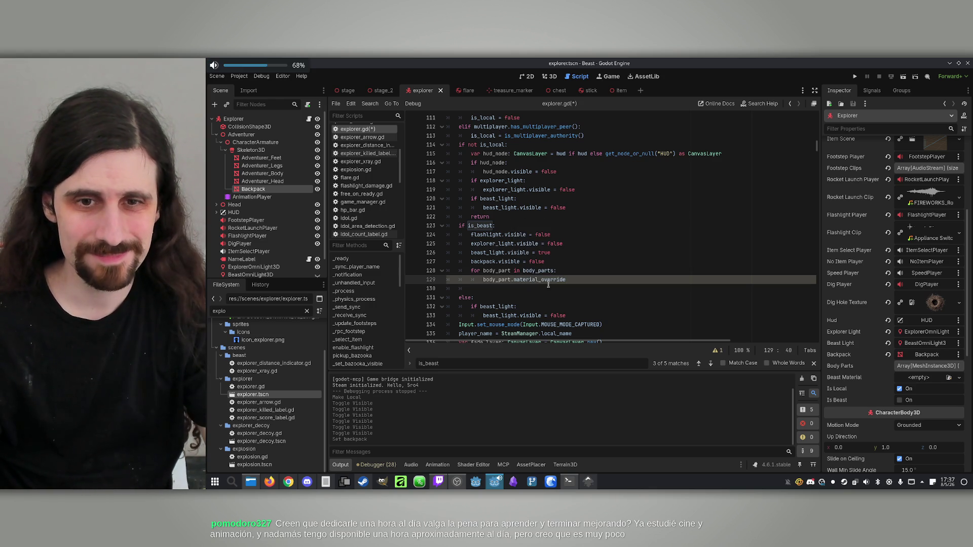
ctrl+click(547, 280)
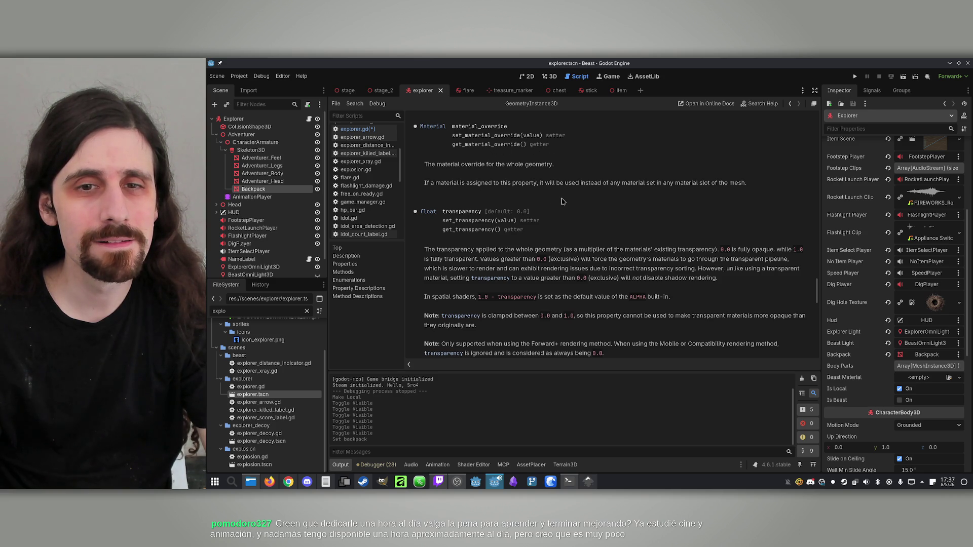
click(792, 105)
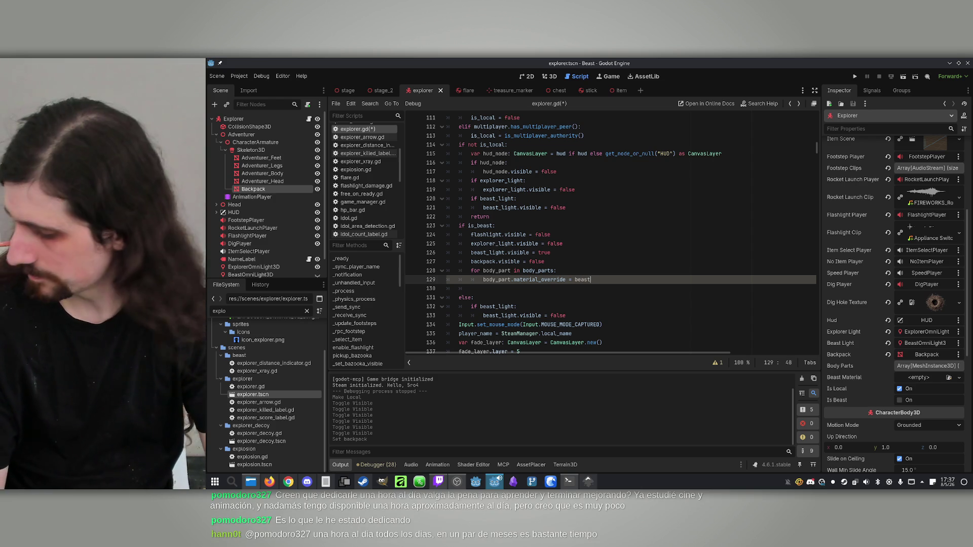
text(beast)
key(Down)
key(Return)
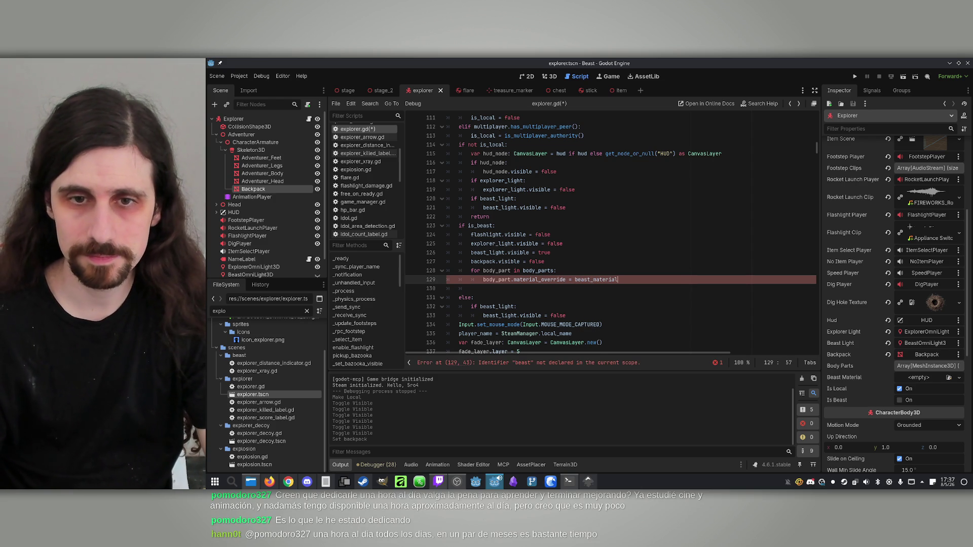
click(567, 262)
key(ctrl+s)
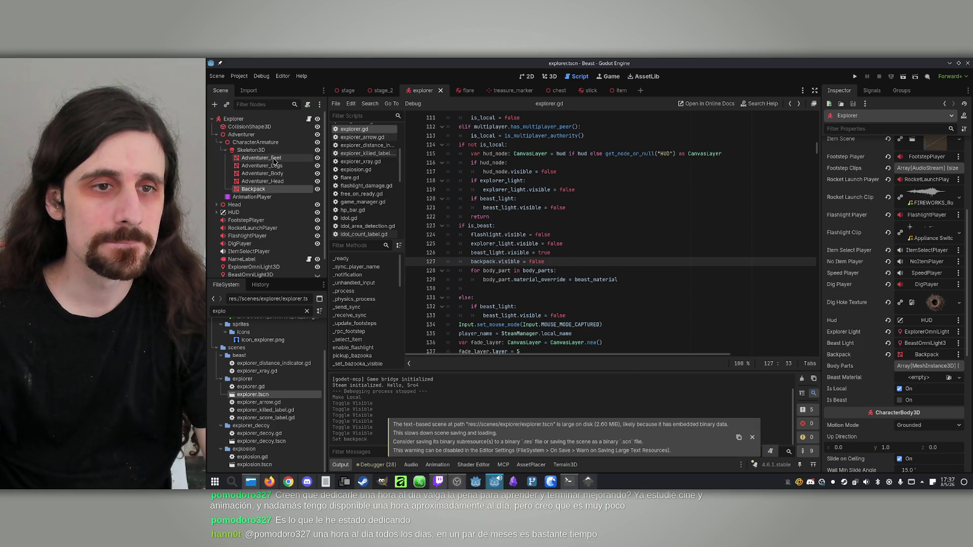
Add four Body Parts slots and fill them with Adventurer_Feet, Adventurer_Legs, Adventurer_Body and Adventurer_Head.
click(267, 157)
click(251, 119)
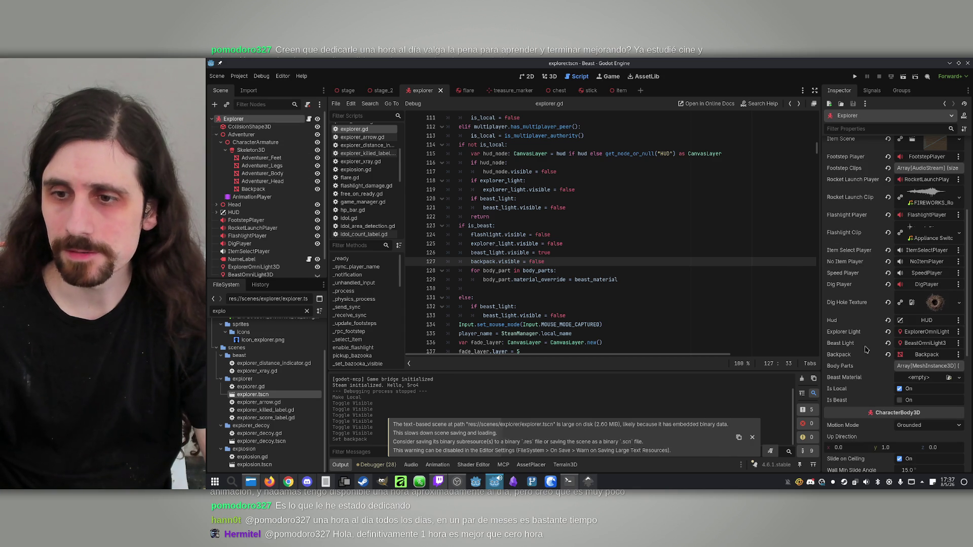
click(927, 366)
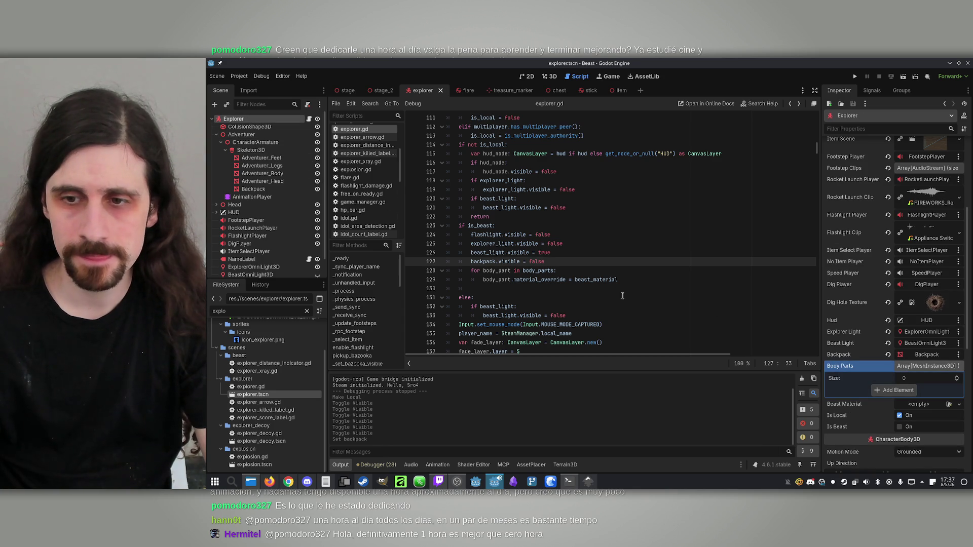
click(894, 390)
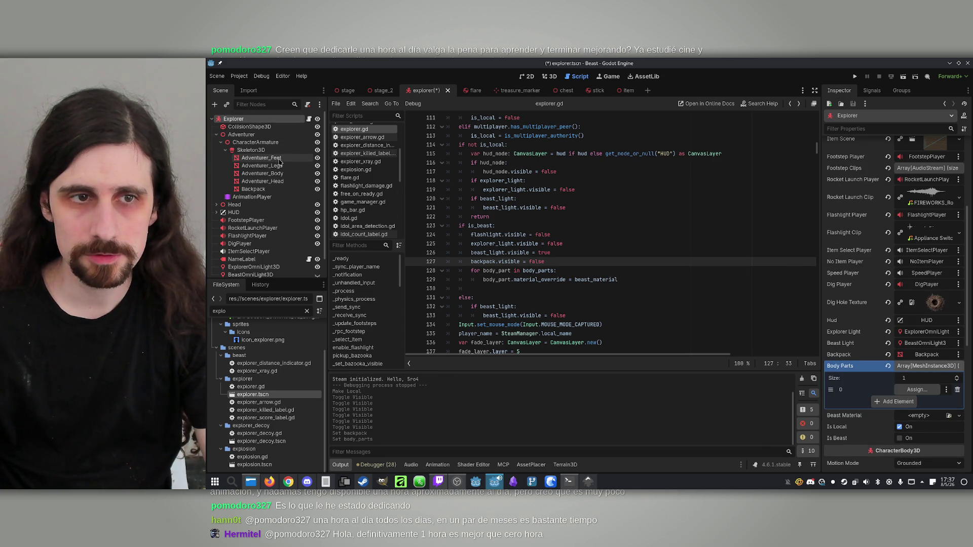
click(894, 401)
click(894, 413)
click(894, 424)
mouse_move(261, 158)
mouse_down()
mouse_move(557, 238)
mouse_move(915, 390)
mouse_up()
drag(273, 166, 915, 401)
mouse_move(262, 173)
mouse_down()
mouse_move(582, 230)
mouse_move(911, 412)
mouse_up()
drag(281, 178, 917, 423)
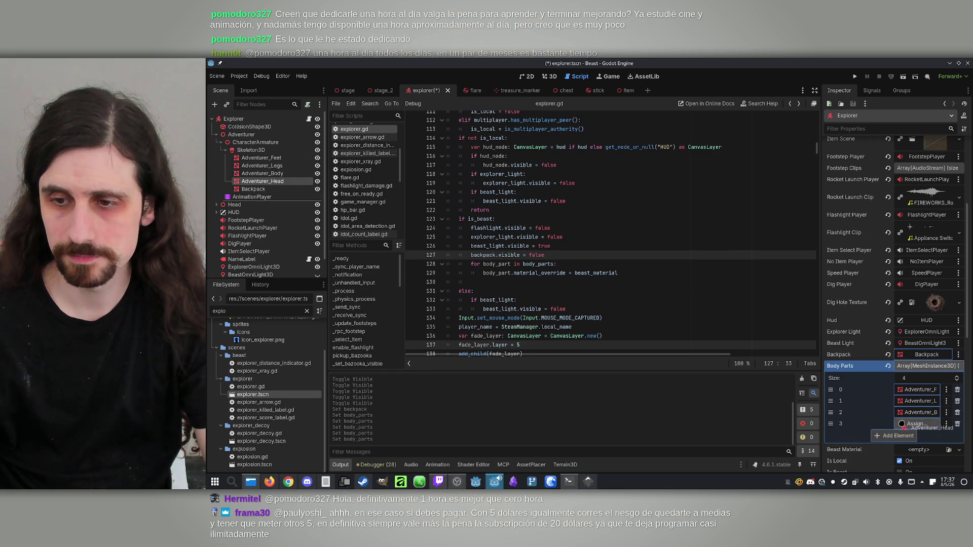
Create a new StandardMaterial3D for Beast Material and save it as beast_mat.tres in assets/Materials.
click(925, 367)
click(958, 378)
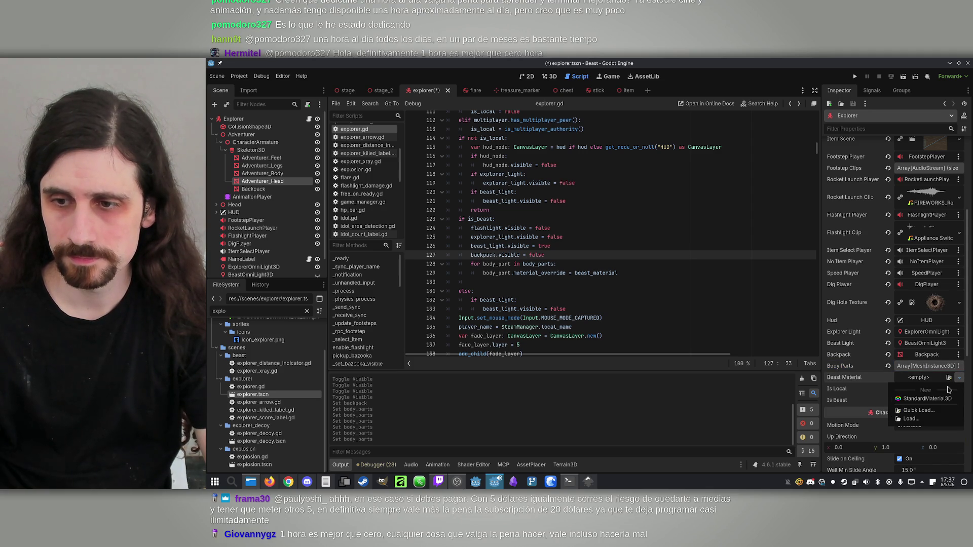
click(945, 400)
click(956, 387)
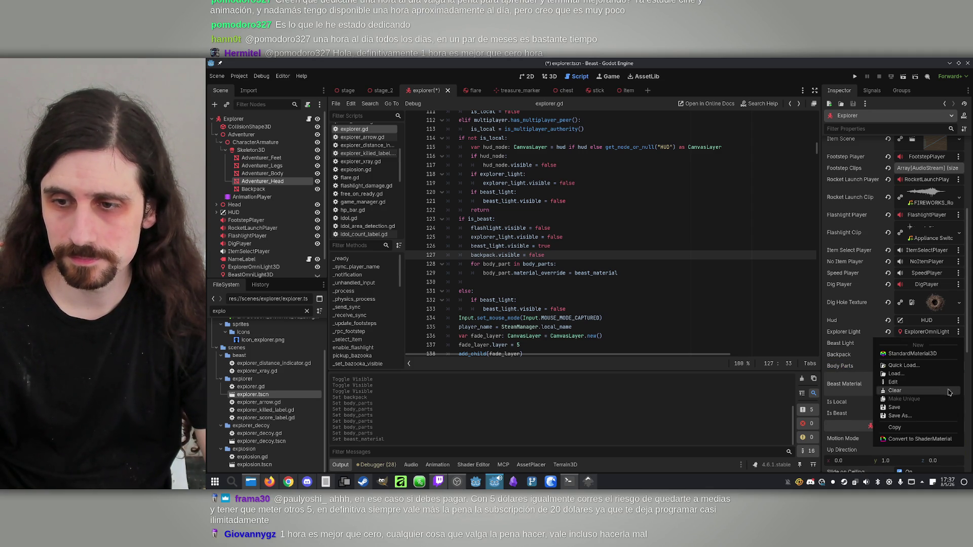
click(934, 415)
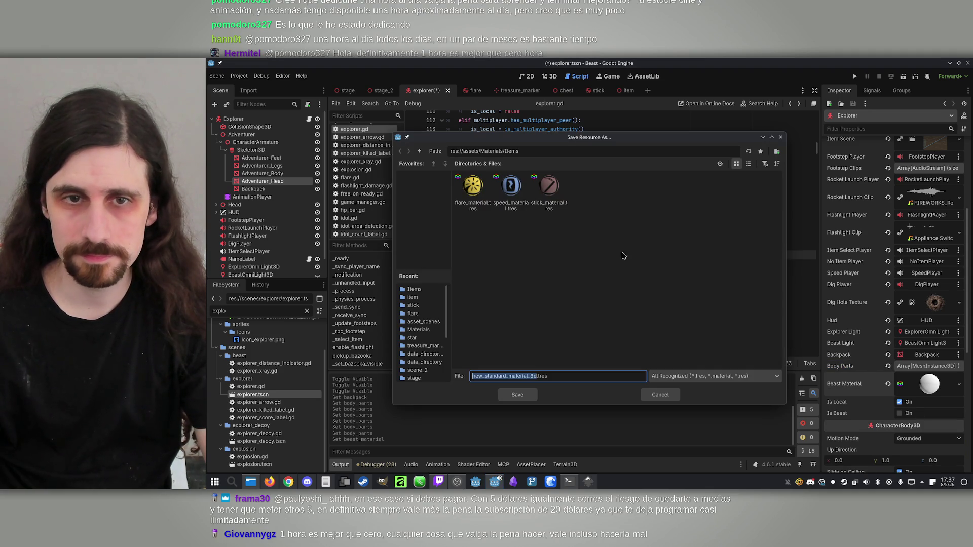
click(419, 151)
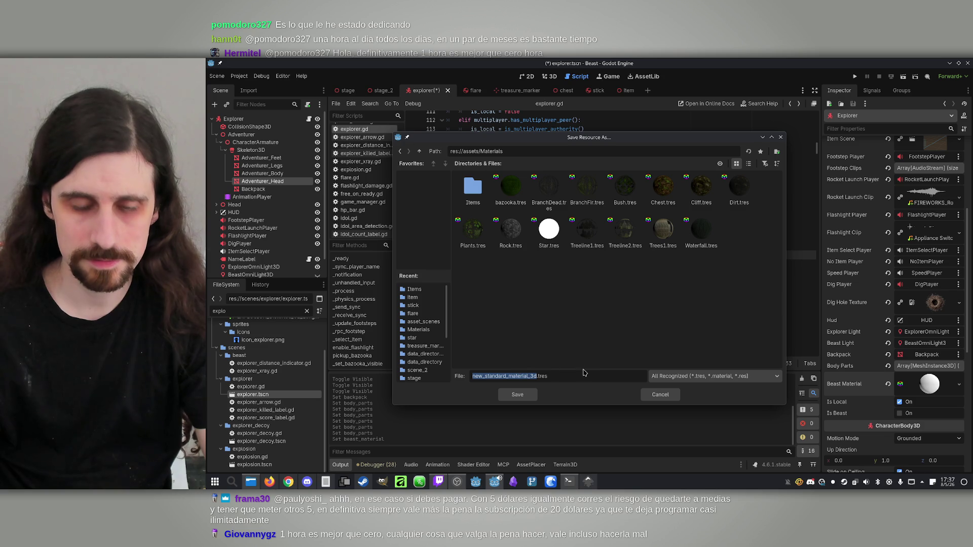
text(beast_ma)
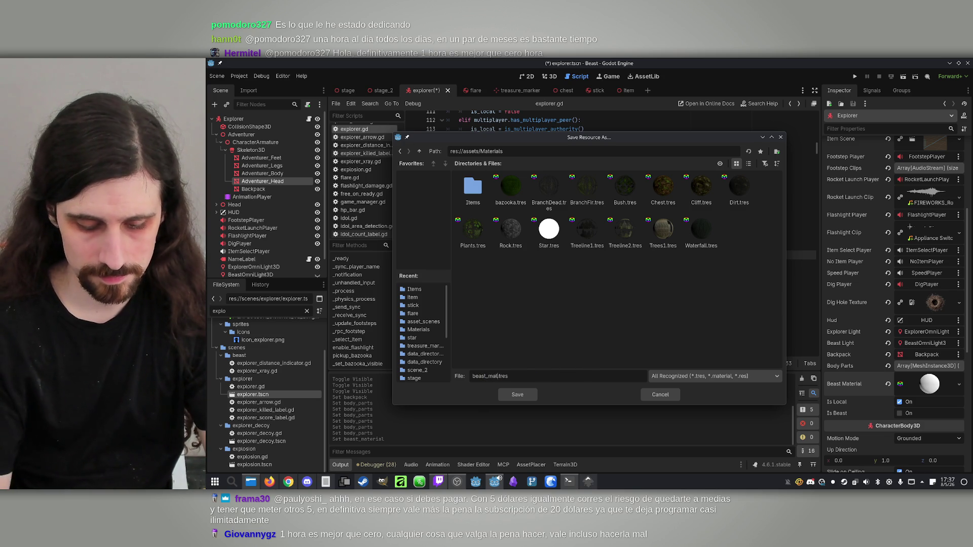
key(Return)
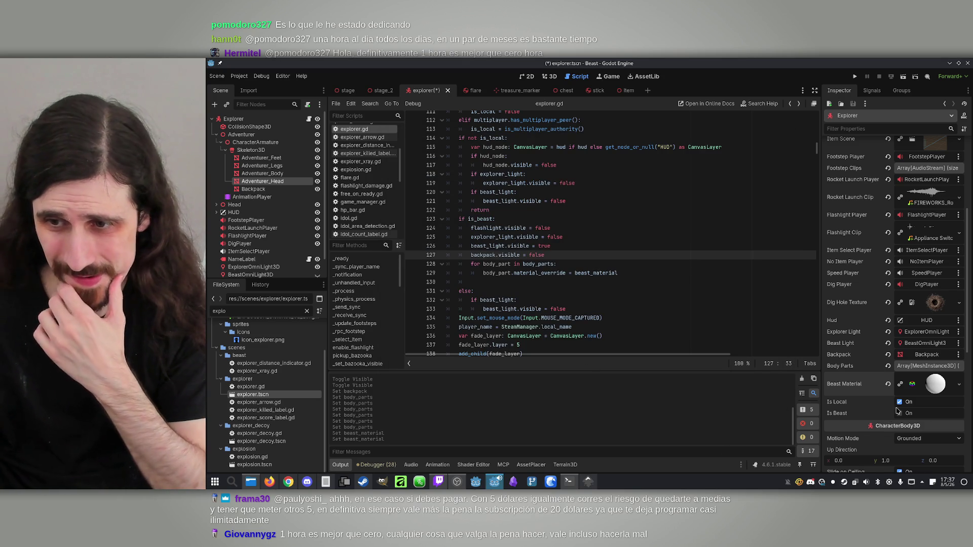
click(932, 389)
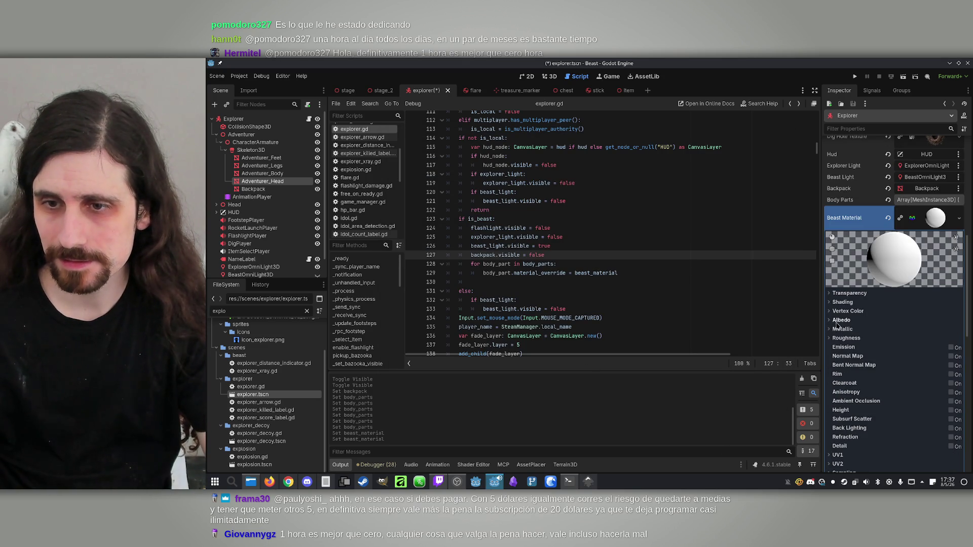
Set the Beast Material's albedo colour to black and save explorer.tscn.
click(833, 320)
click(930, 331)
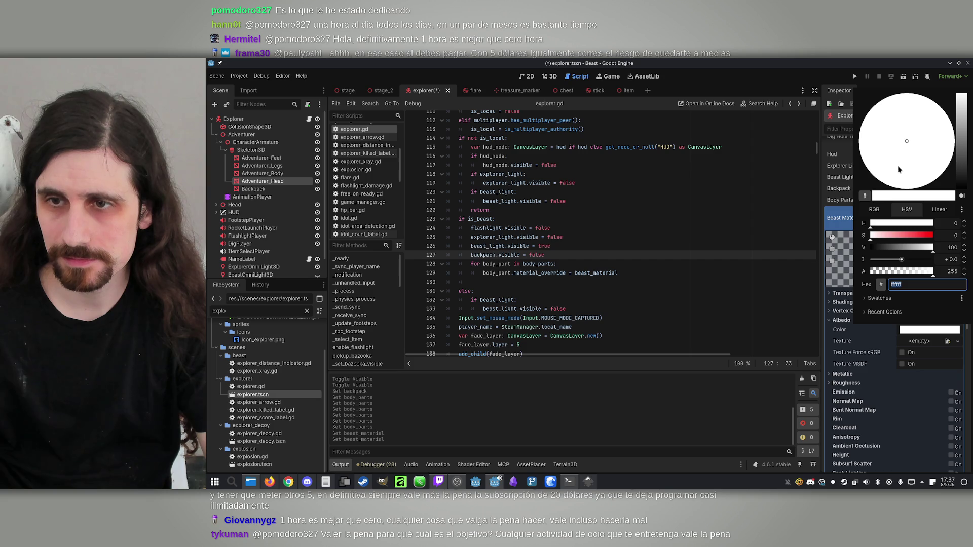
drag(966, 176, 966, 192)
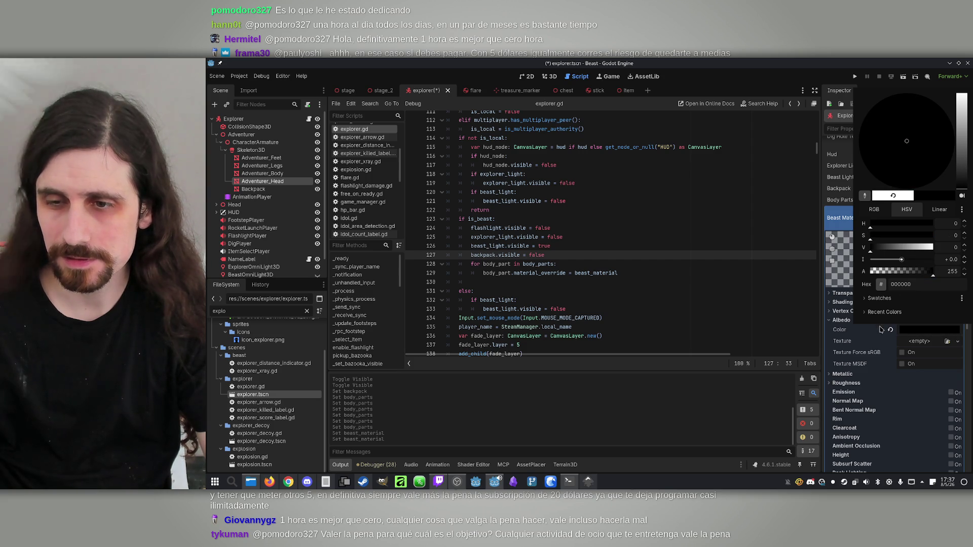
click(847, 352)
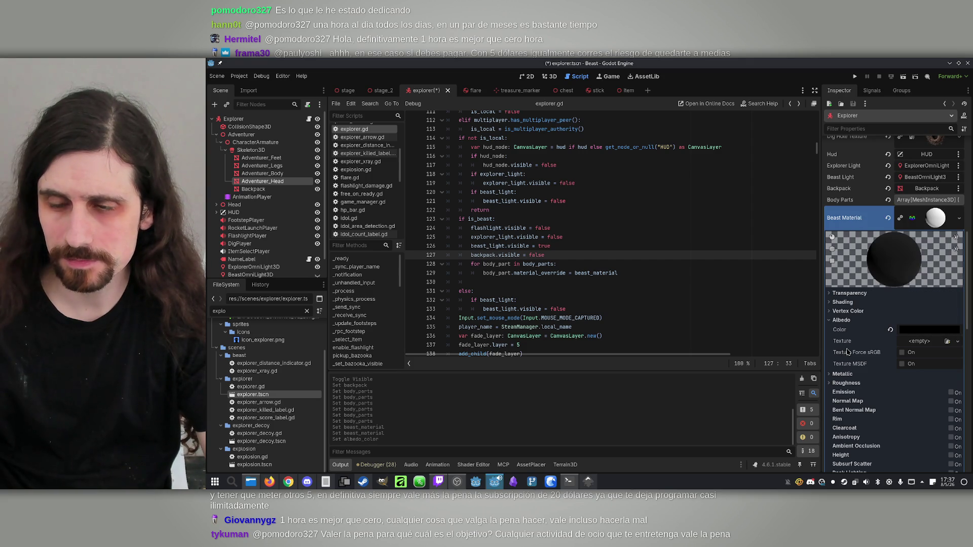
click(939, 219)
key(ctrl+s)
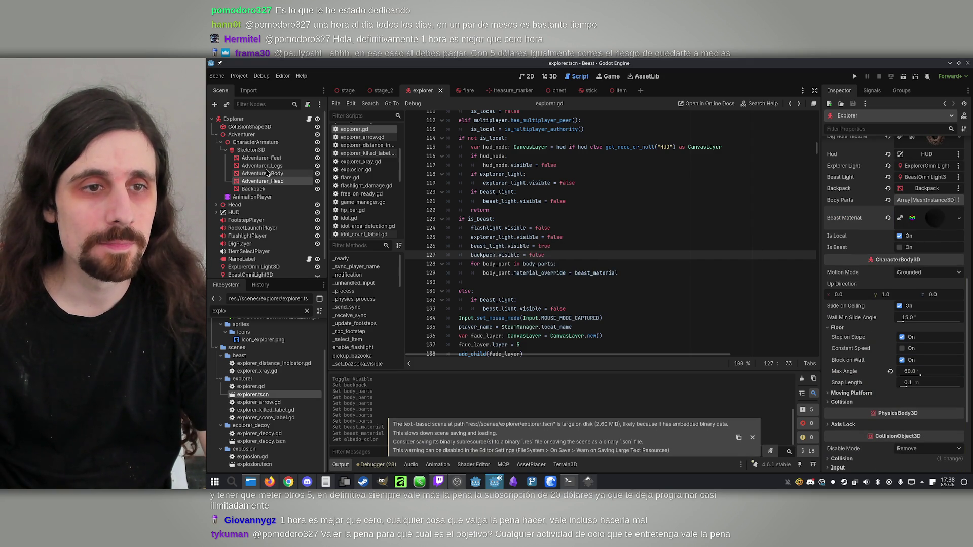
Switch to the 3D editor and bring up the node actions for the Adventurer_Head mesh.
click(251, 150)
click(234, 118)
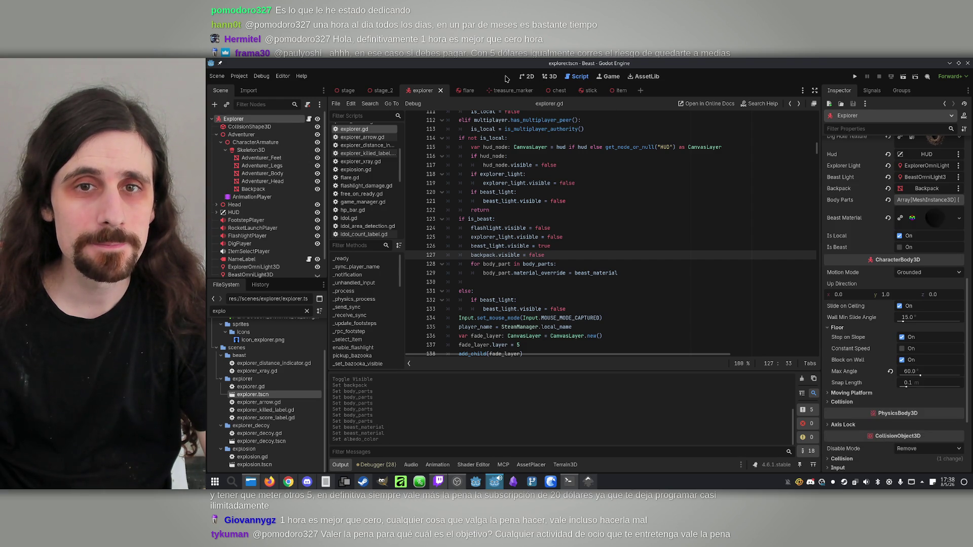
click(552, 77)
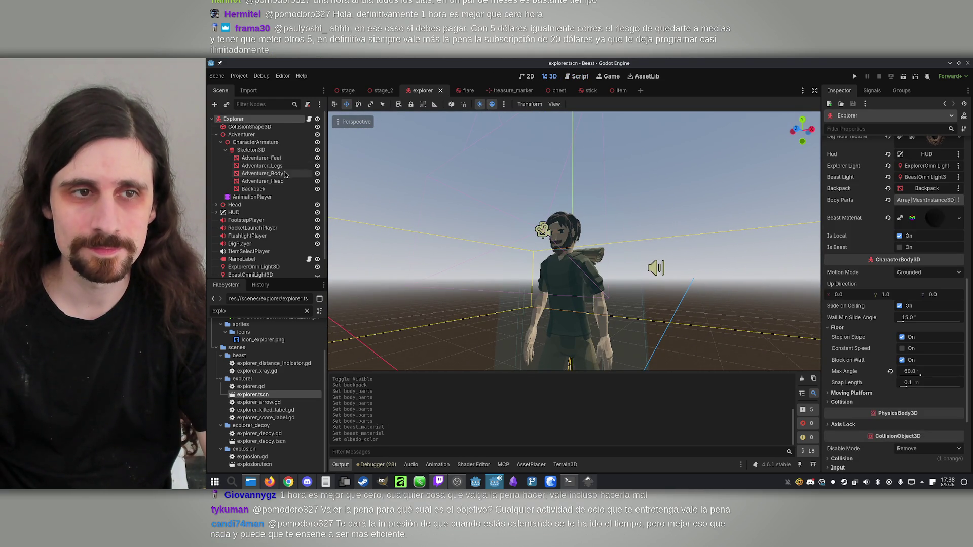
click(245, 181)
right_click(242, 184)
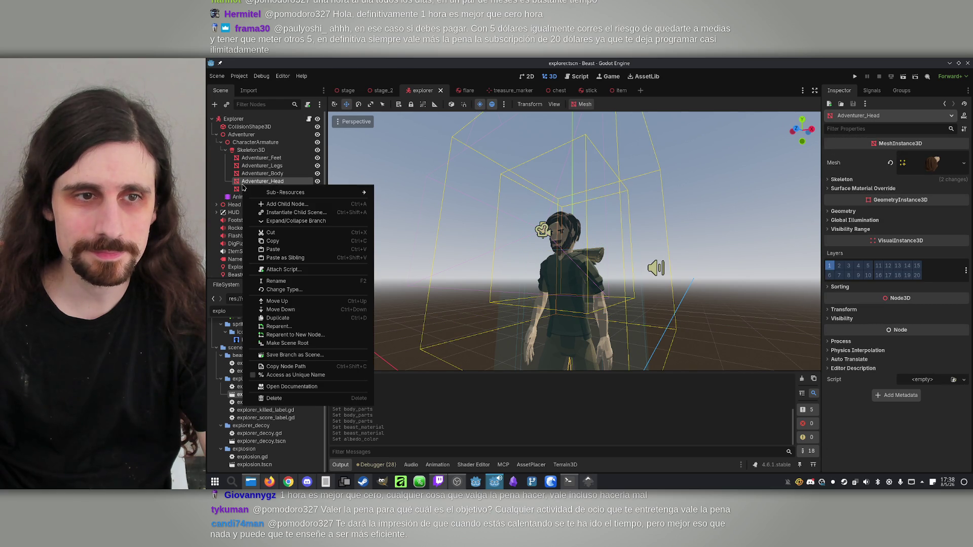
Add an OmniLight3D as a child node of Adventurer_Head.
click(287, 204)
text(om)
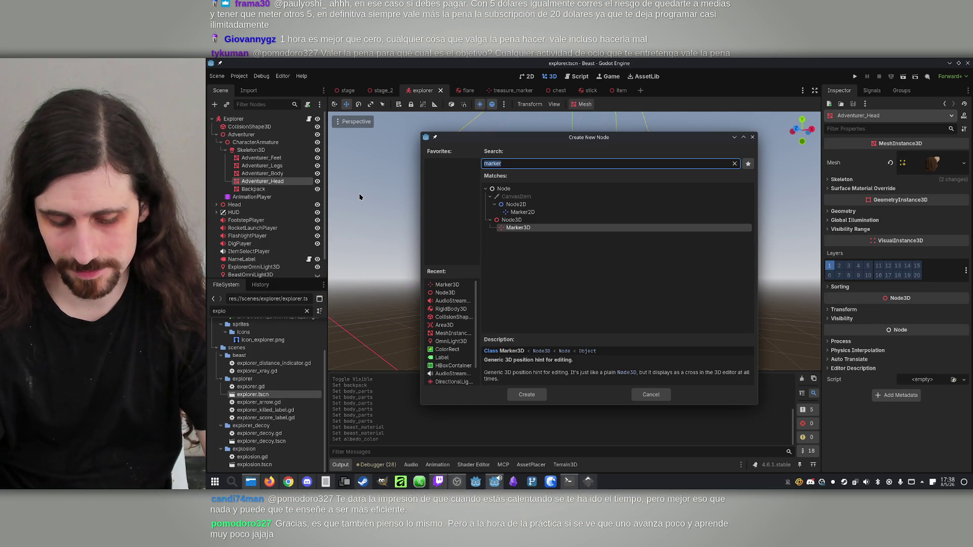
text(ni)
click(542, 253)
double_click(543, 253)
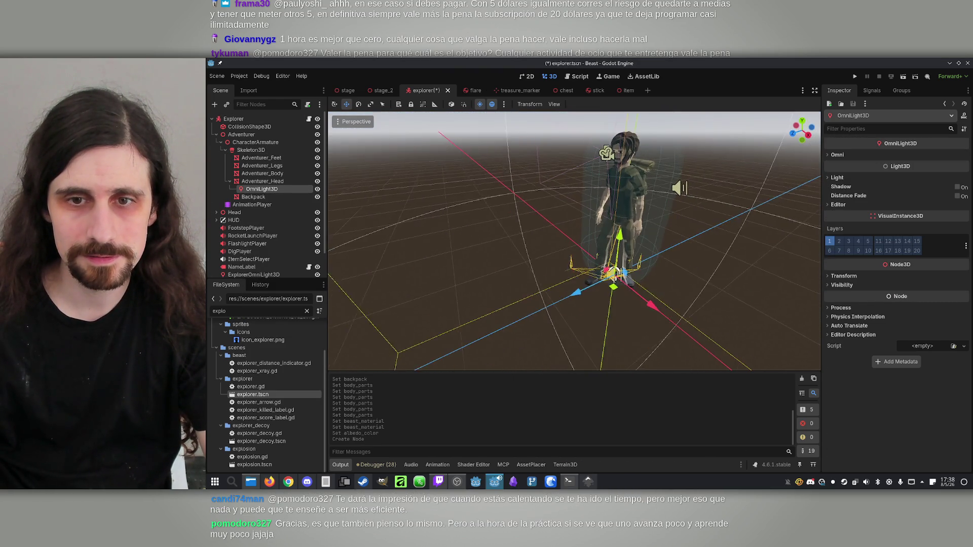
Move the omni light up and forward so it sits at the character's face.
drag(588, 232, 593, 152)
key(f)
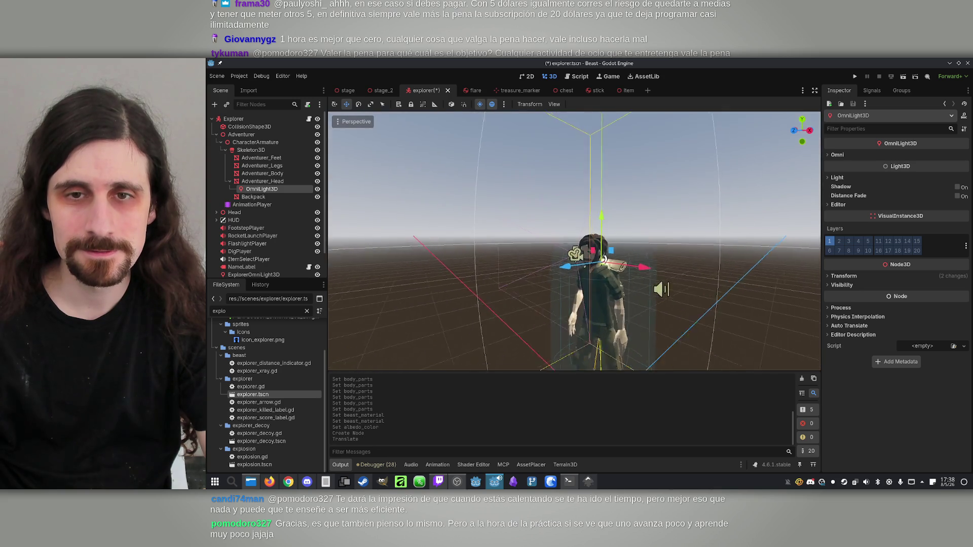
drag(656, 218, 665, 223)
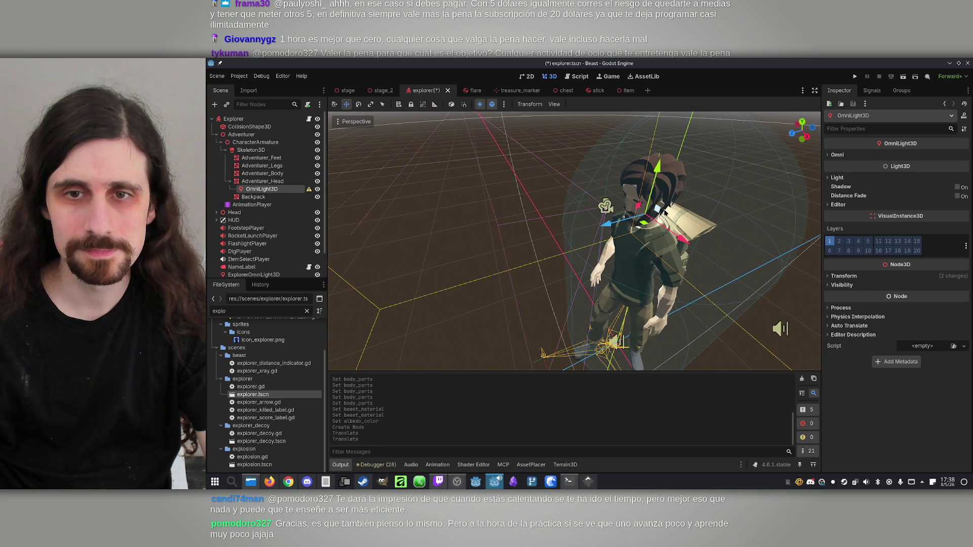
drag(659, 172, 656, 155)
drag(617, 207, 603, 214)
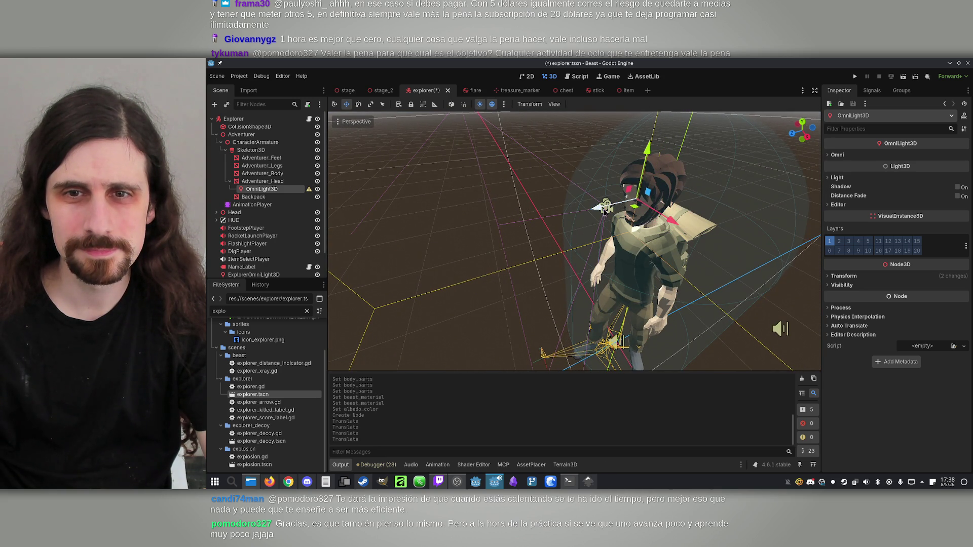
drag(655, 150, 644, 162)
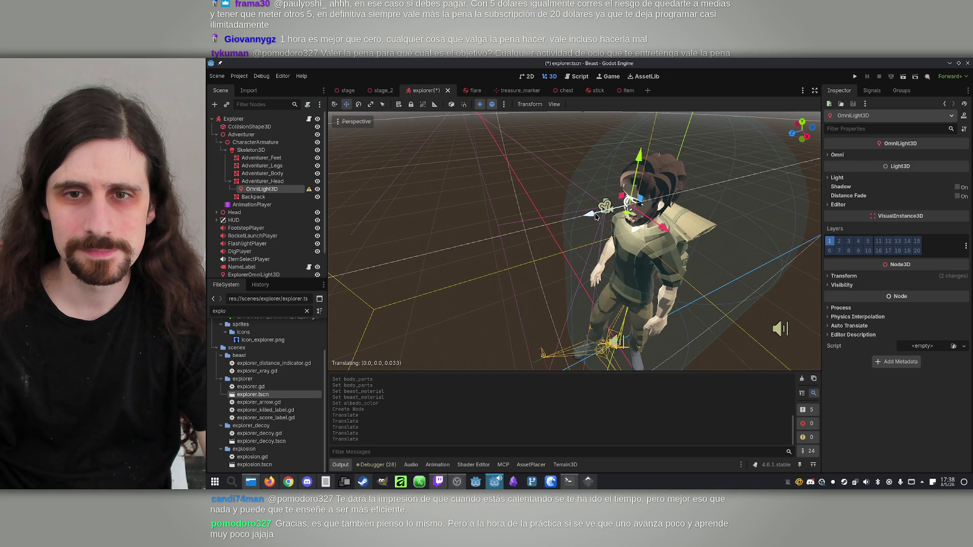
scroll(574, 241, up, 3)
click(851, 155)
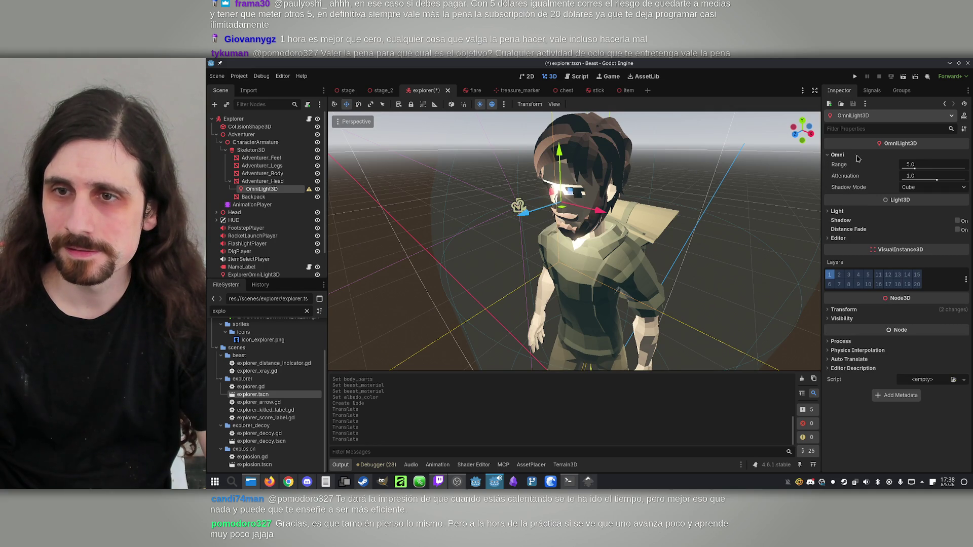
Set the light's range to 0.1 and position it in front of the eye.
click(931, 163)
text(0.)
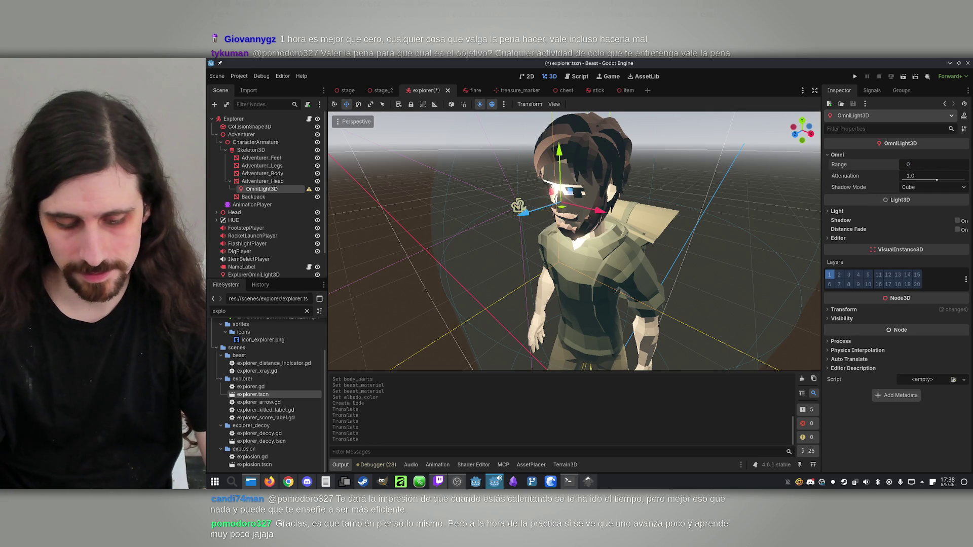
text(1)
key(Return)
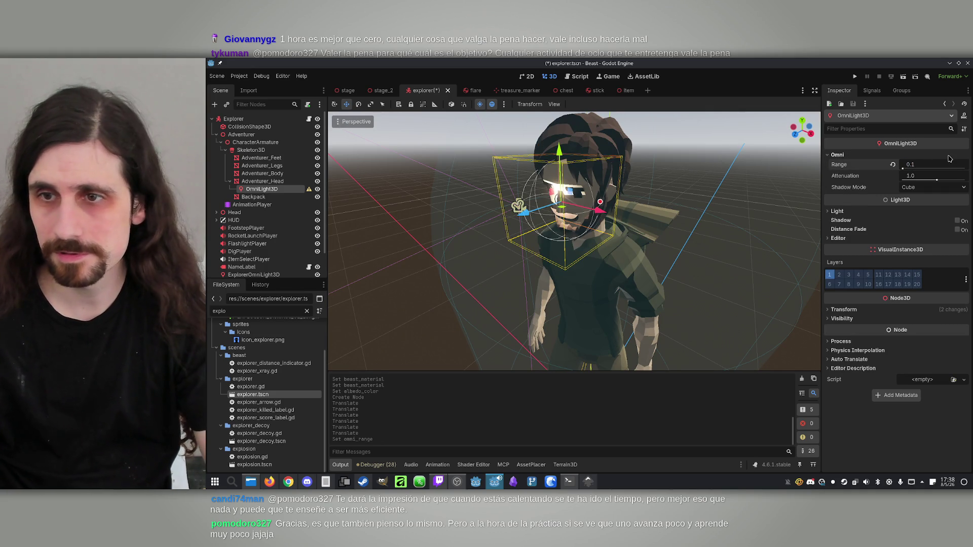
key(f)
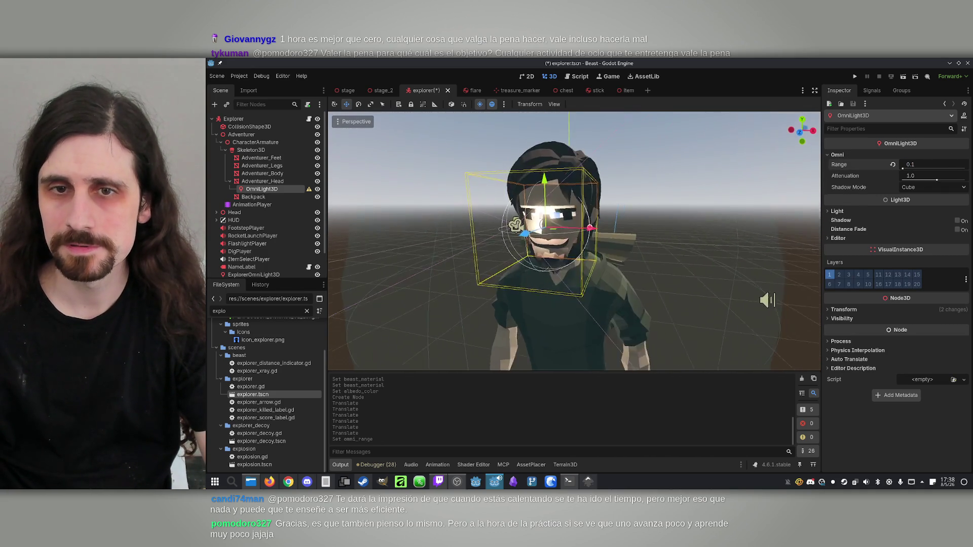
drag(570, 203, 606, 201)
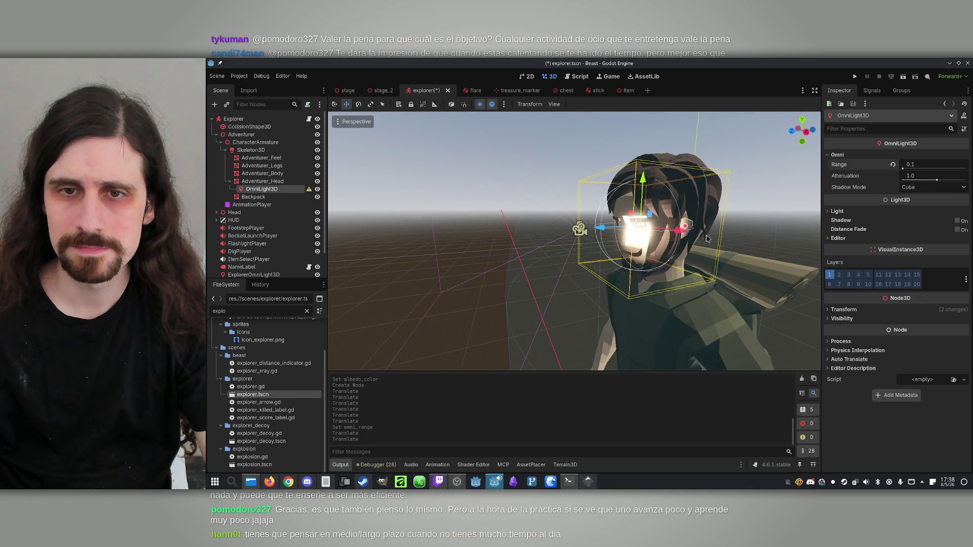
drag(611, 231, 603, 234)
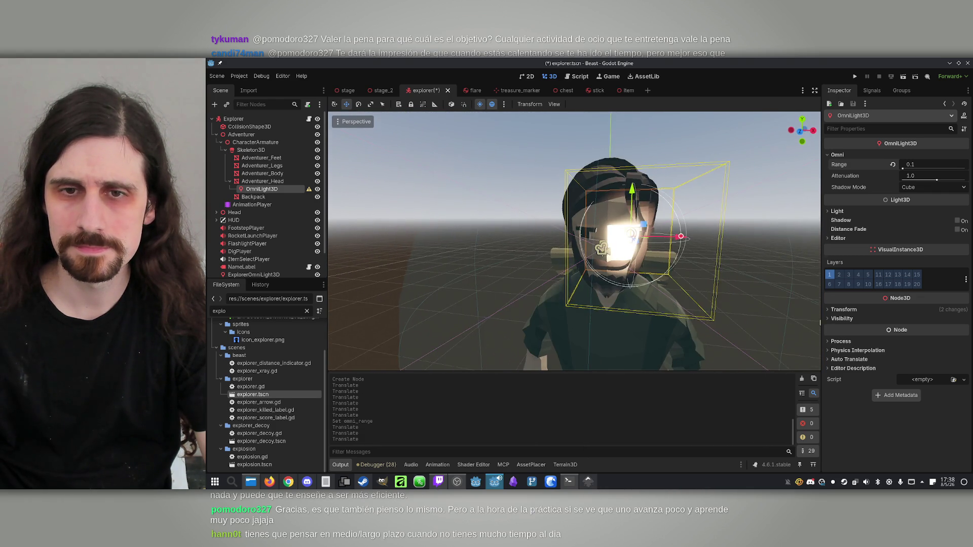
Set the light energy to 1.0 after trying 0.1 and 0.5.
click(851, 211)
click(923, 233)
text(0.1)
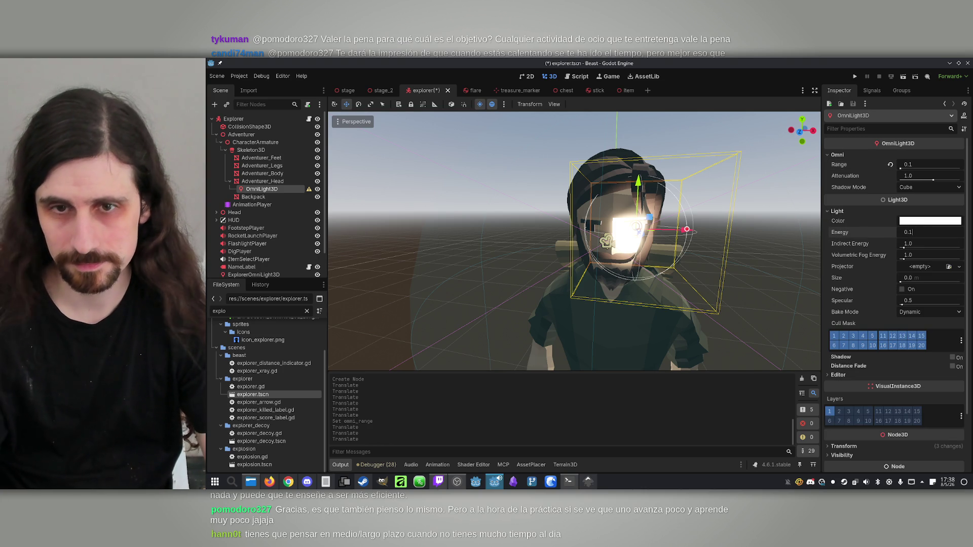
key(Return)
scroll(634, 233, up, 3)
mouse_move(634, 233)
mouse_down()
mouse_move(582, 238)
mouse_move(681, 234)
mouse_up()
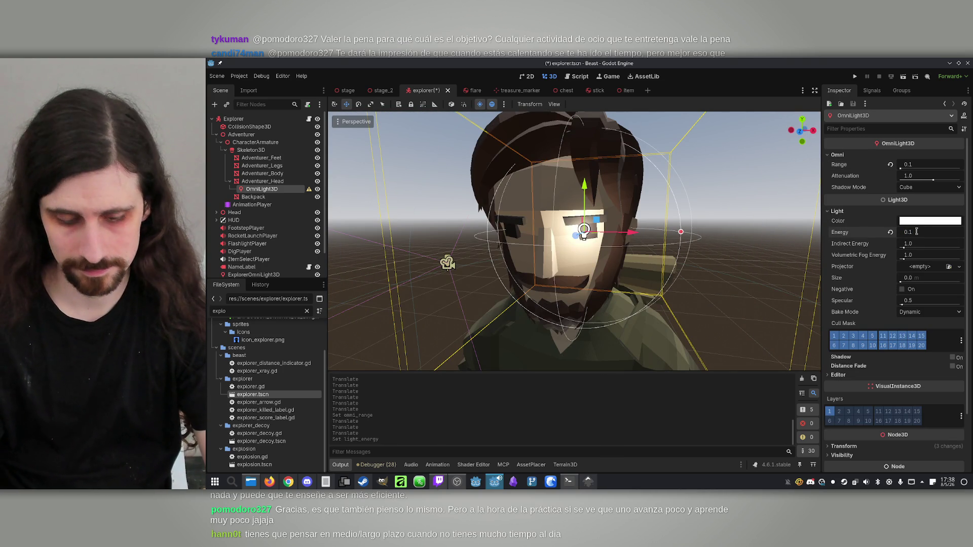
text(.5)
key(Return)
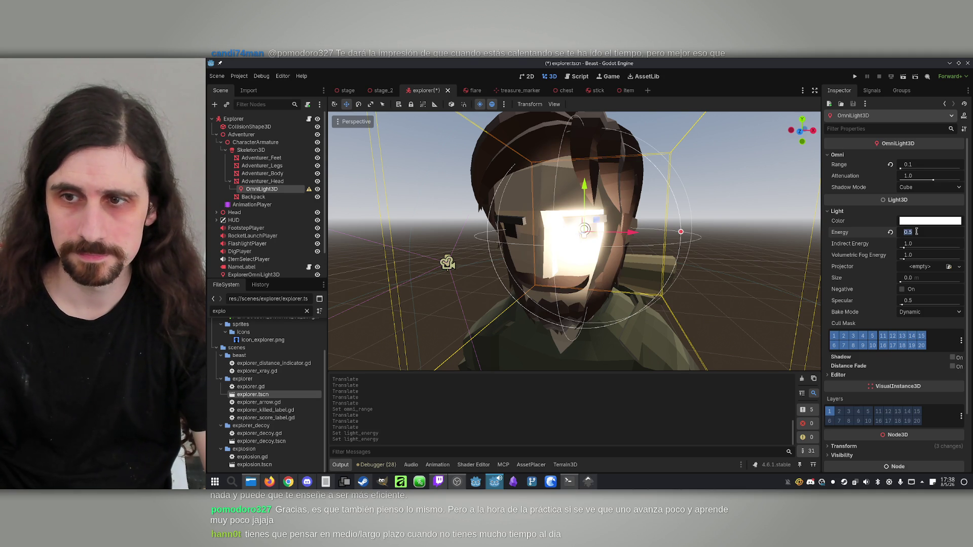
key(Return)
Narrow the light's range to 0.02 after trying 0.01, 0.05 and 0.125.
click(931, 162)
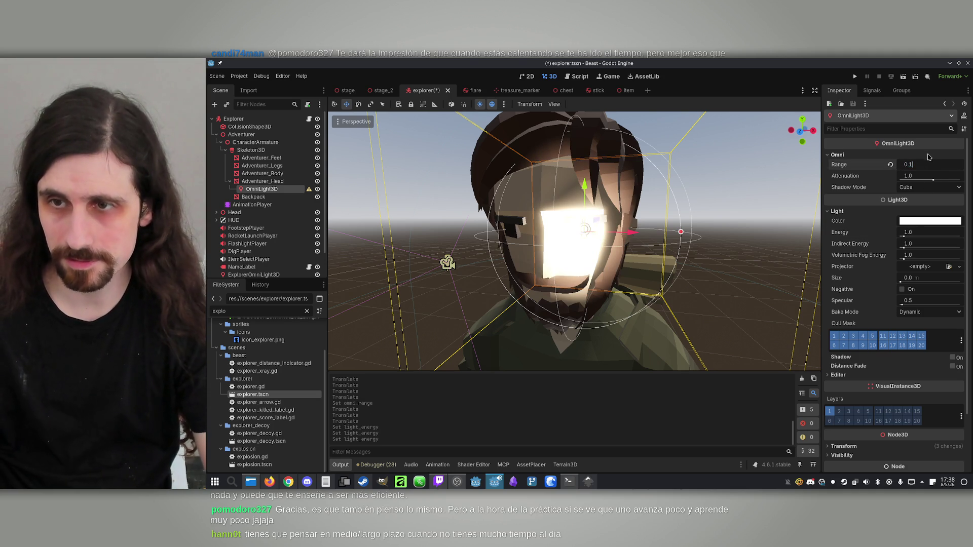
text(01)
key(Return)
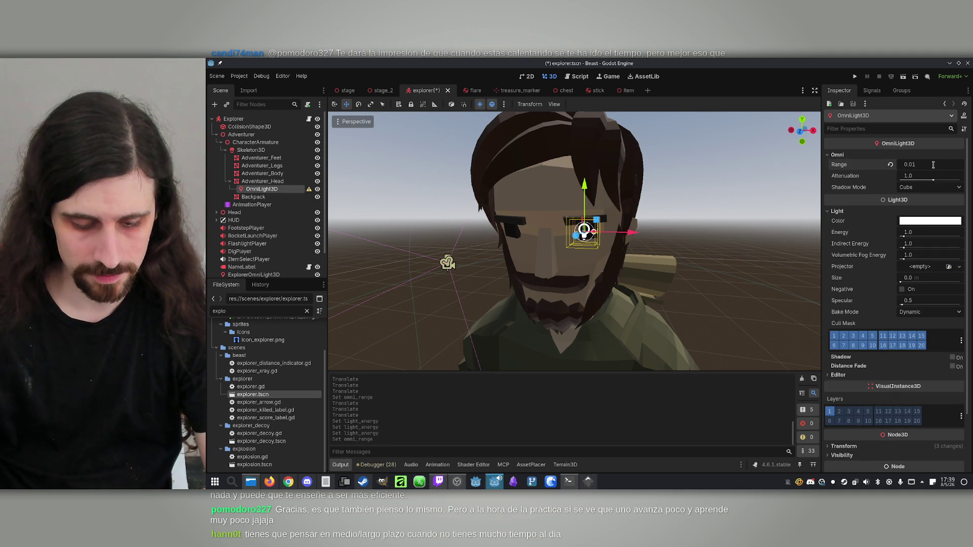
key(BackSpace)
text(5)
key(Return)
click(916, 167)
text(0.125)
key(Return)
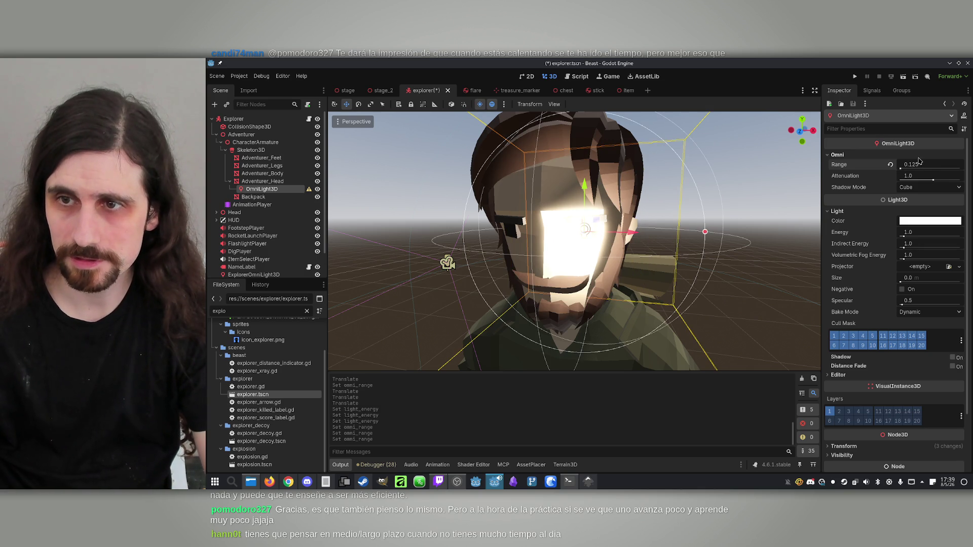
key(ctrl+z)
click(932, 163)
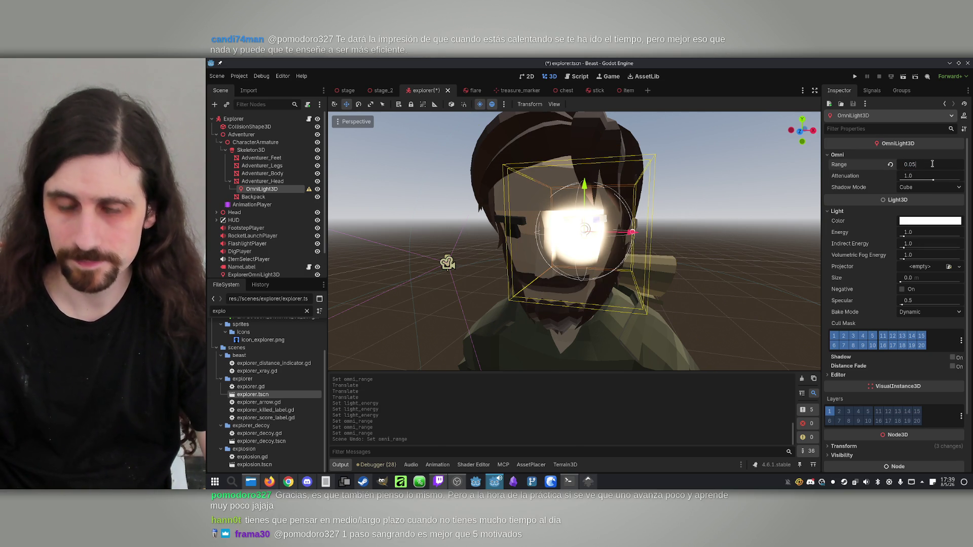
text(2)
key(Return)
mouse_move(661, 202)
mouse_down()
mouse_move(580, 234)
mouse_move(476, 248)
mouse_up()
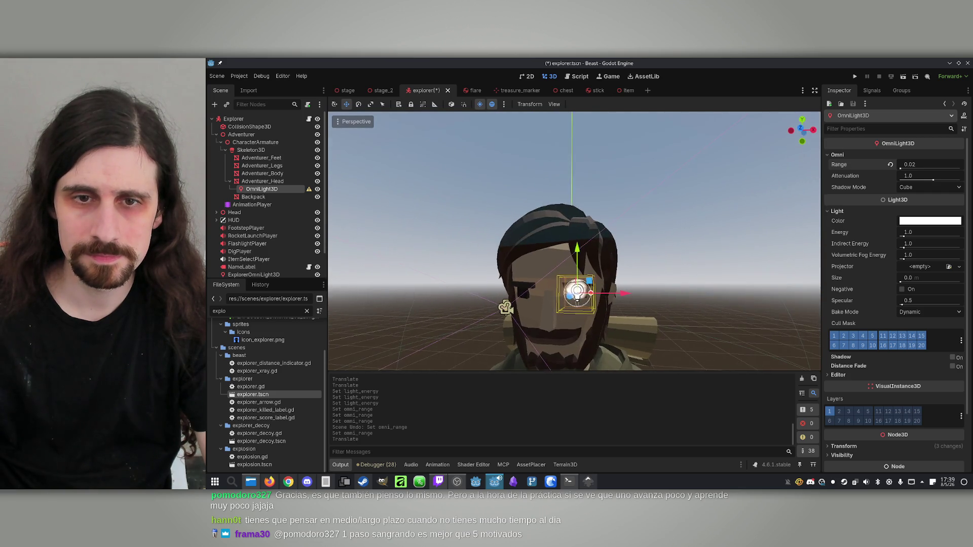
Set the eye light's range to 0.03 and slide it sideways onto the eye.
key(f)
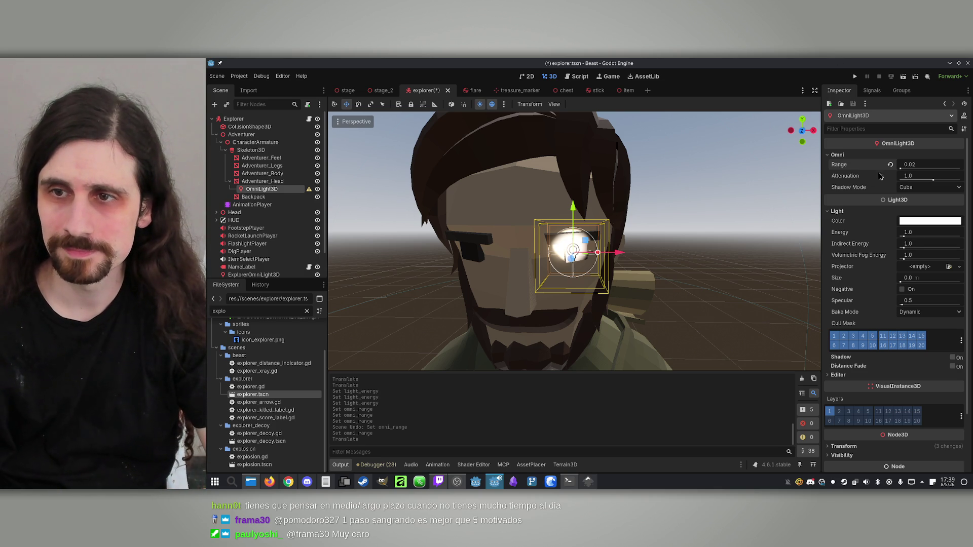
text(0.03)
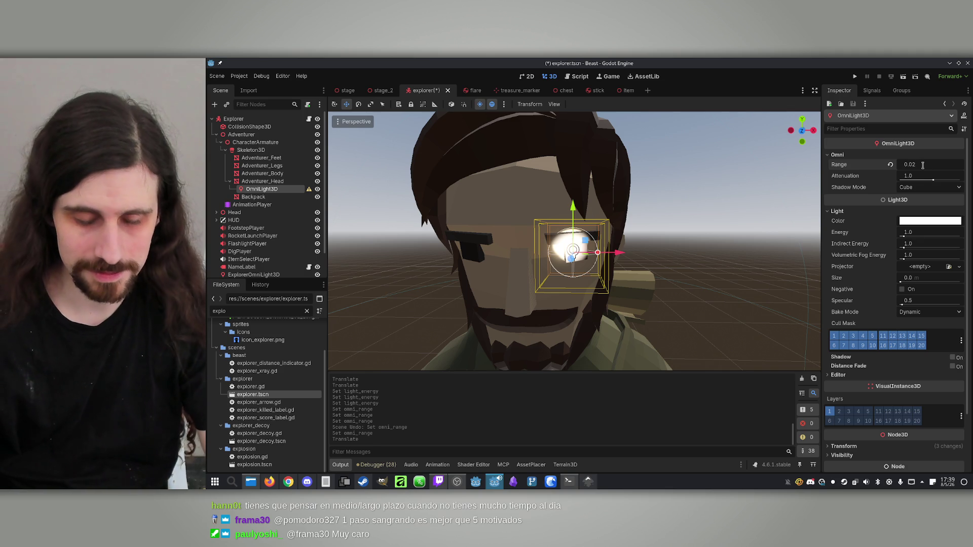
key(Return)
drag(677, 169, 677, 169)
drag(584, 191, 584, 191)
drag(617, 226, 631, 226)
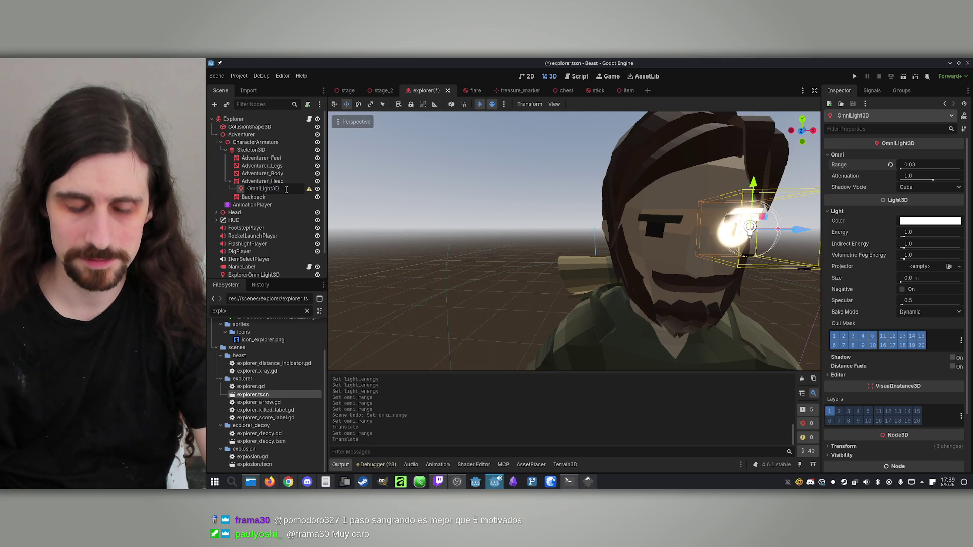
text(Eye.)
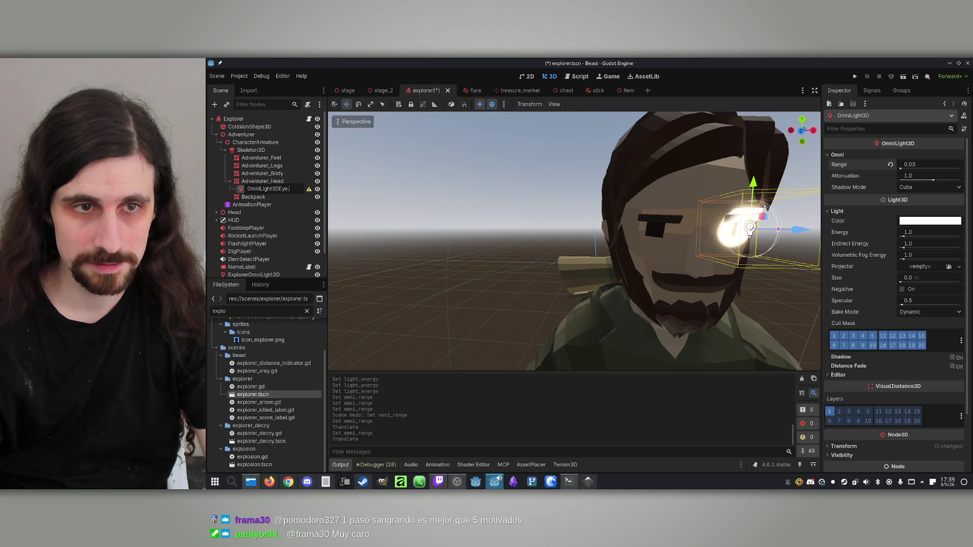
text(L)
Name the light OmniLight3DEyeL and dismiss its configuration warning.
key(Return)
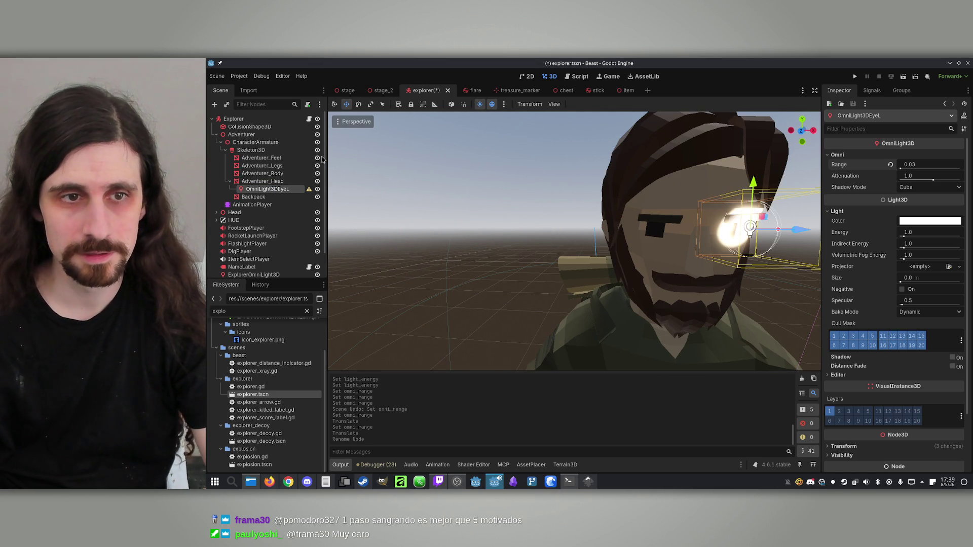
click(309, 190)
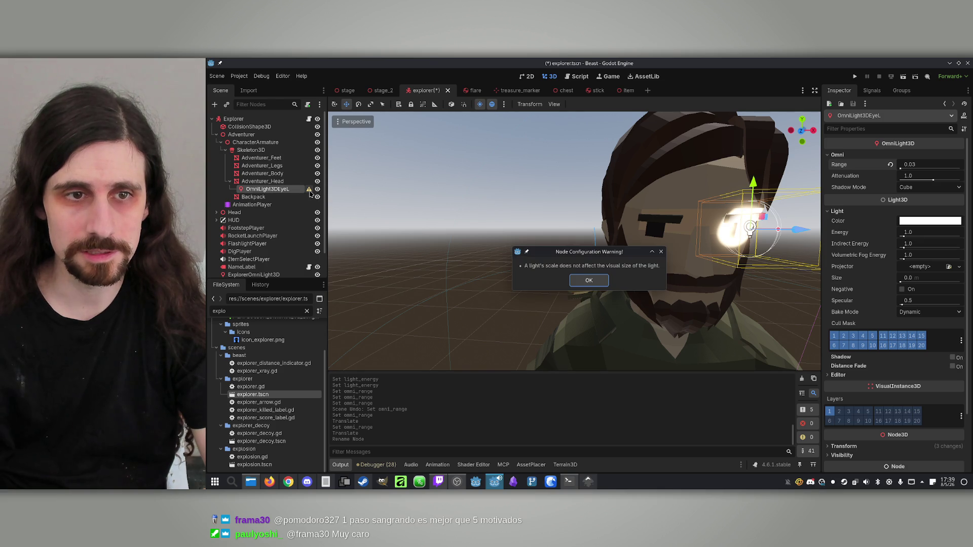
click(588, 281)
drag(598, 286, 619, 246)
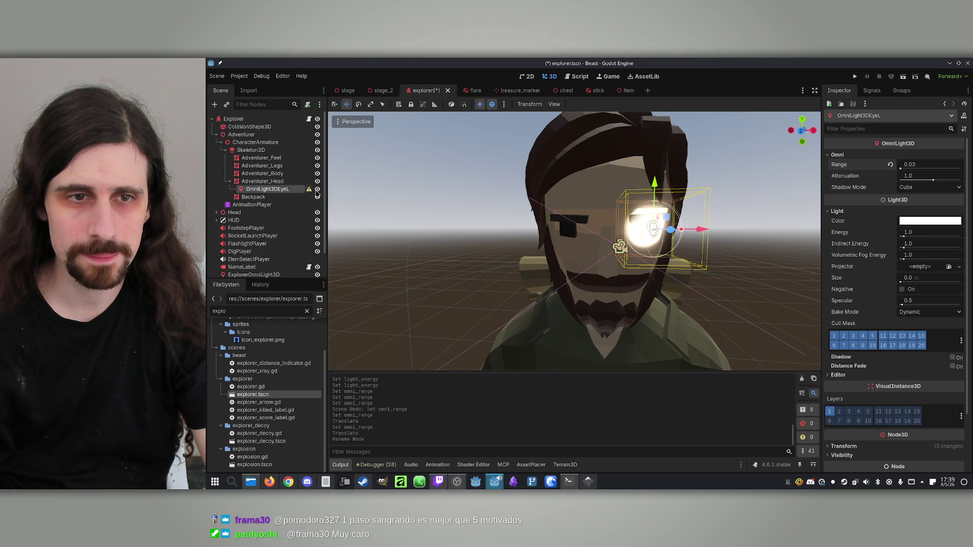
Duplicate the light onto the other eye and name the copy OmniLight3DEyeR.
key(ctrl+d)
drag(699, 231, 576, 228)
double_click(294, 197)
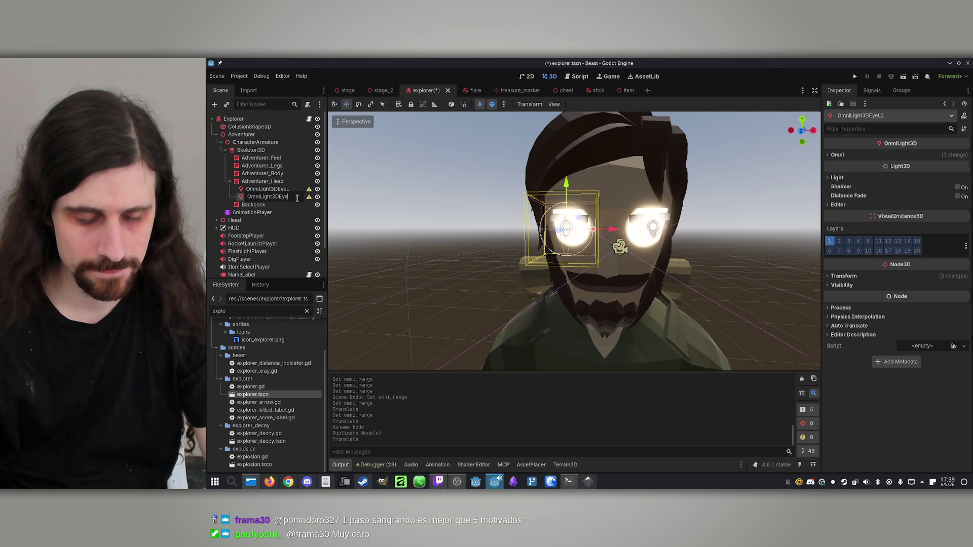
text(R)
key(Return)
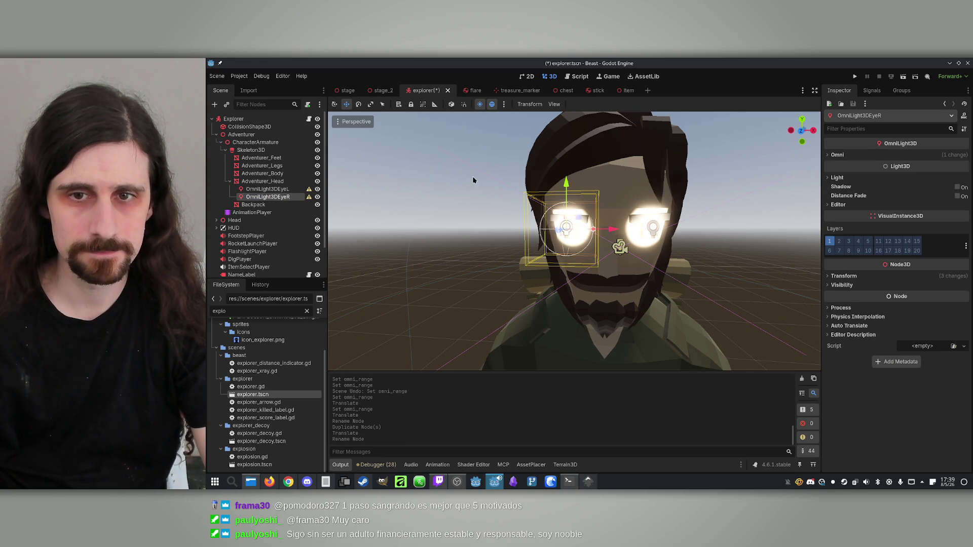
Hide both eye lights and open the Explorer root node's script.
click(317, 197)
click(317, 189)
click(269, 181)
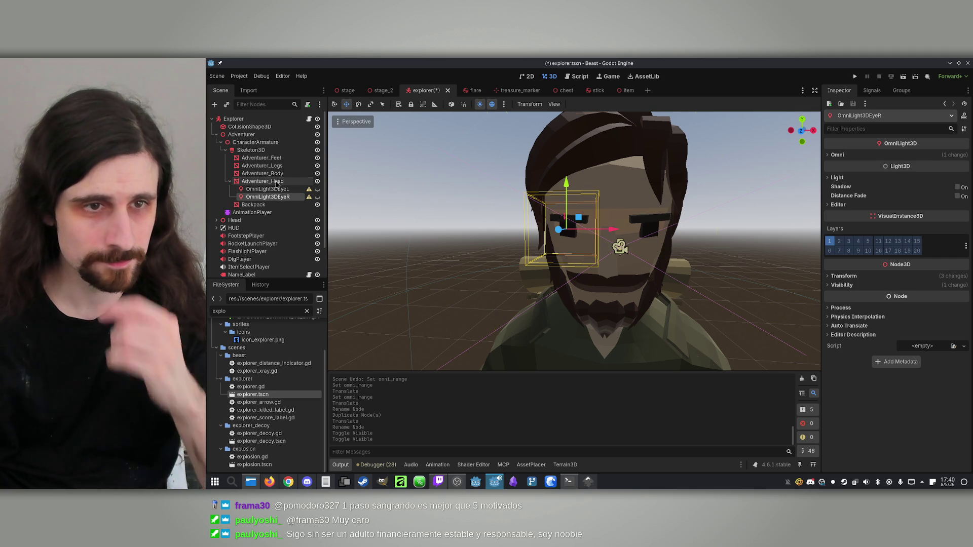
click(306, 118)
click(309, 118)
Duplicate the beast_material export as beast_eyes typed Array[OmniLight3D].
scroll(635, 238, up, 10)
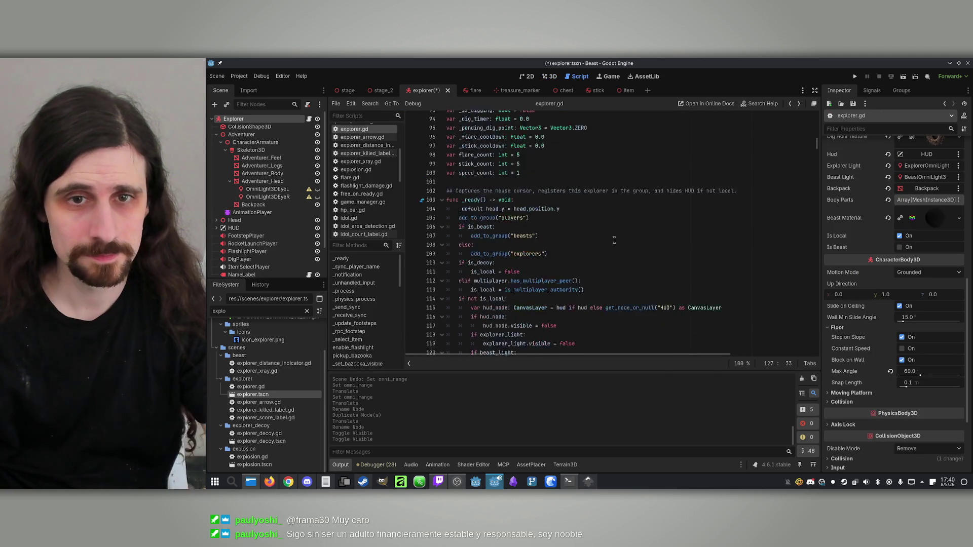
scroll(635, 238, down, 9)
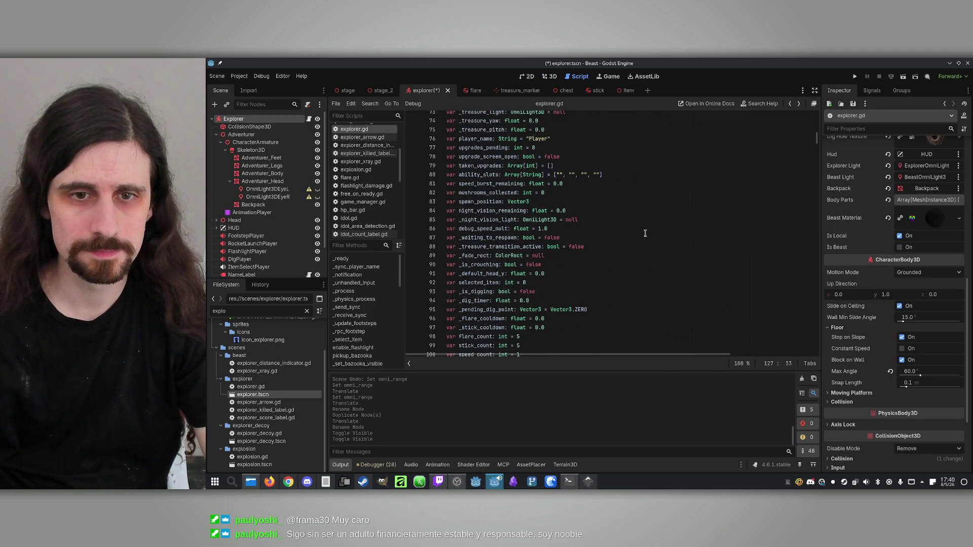
scroll(574, 245, up, 15)
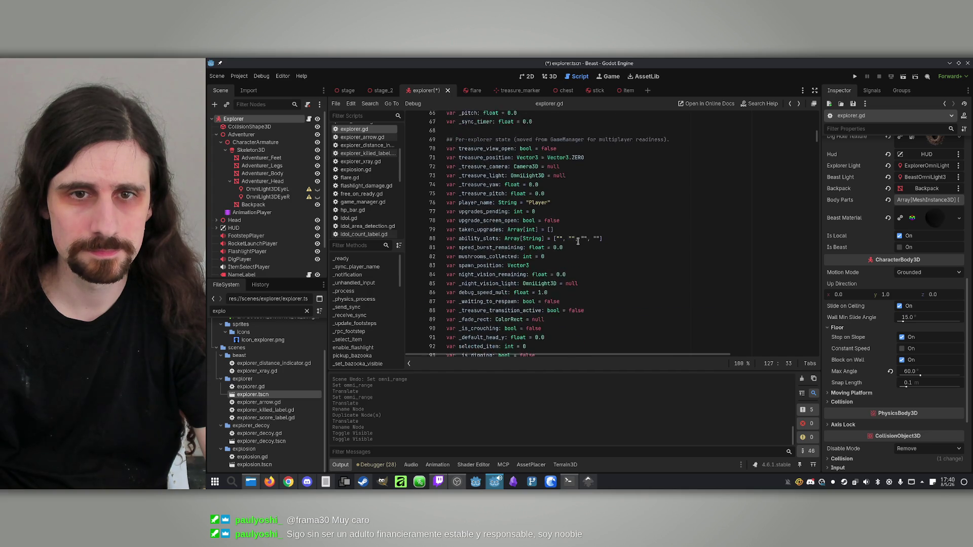
scroll(577, 241, up, 5)
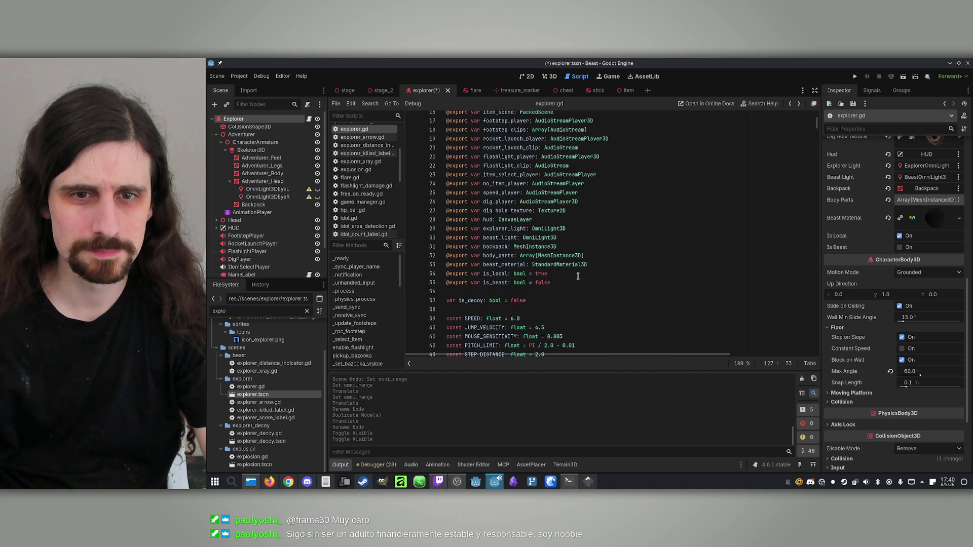
drag(595, 261, 446, 266)
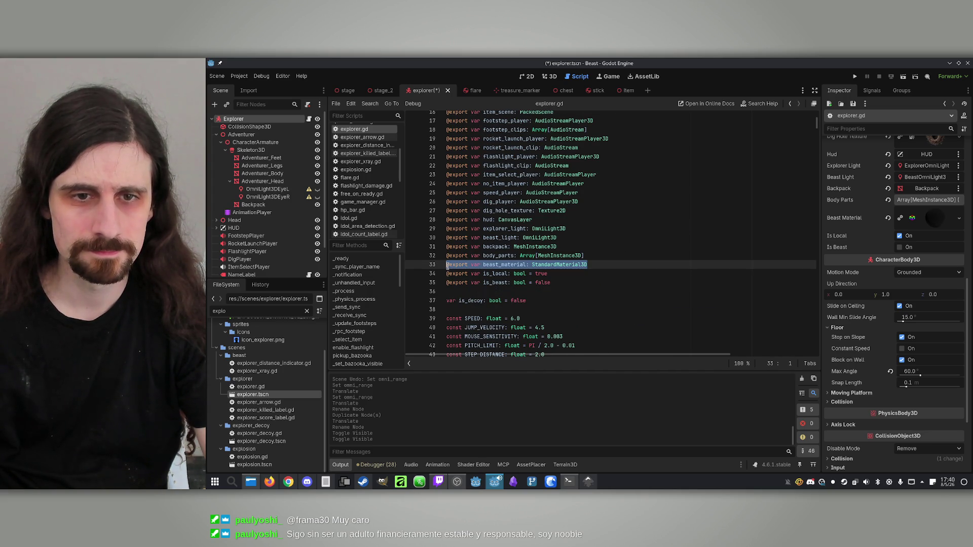
key(ctrl+alt+Down)
double_click(572, 274)
text(rray[omnil)
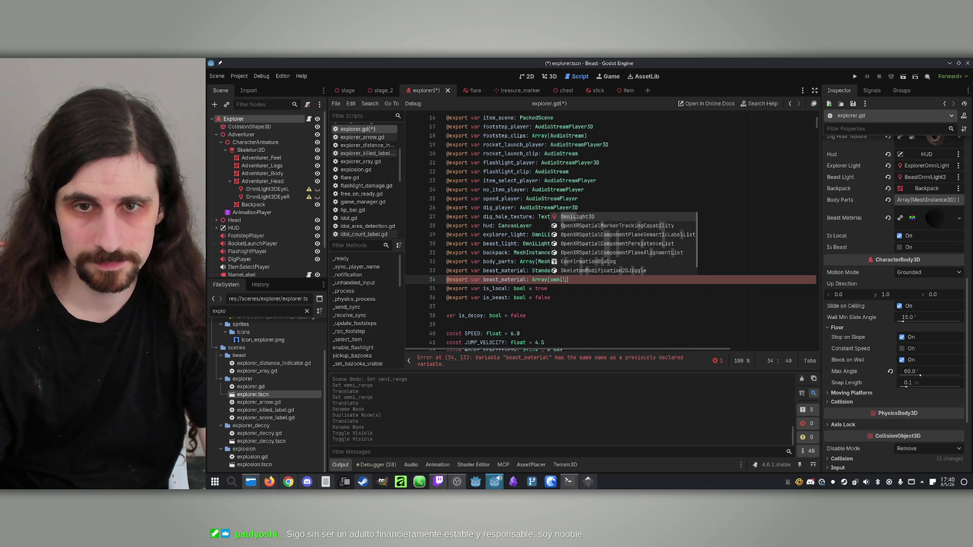
key(Return)
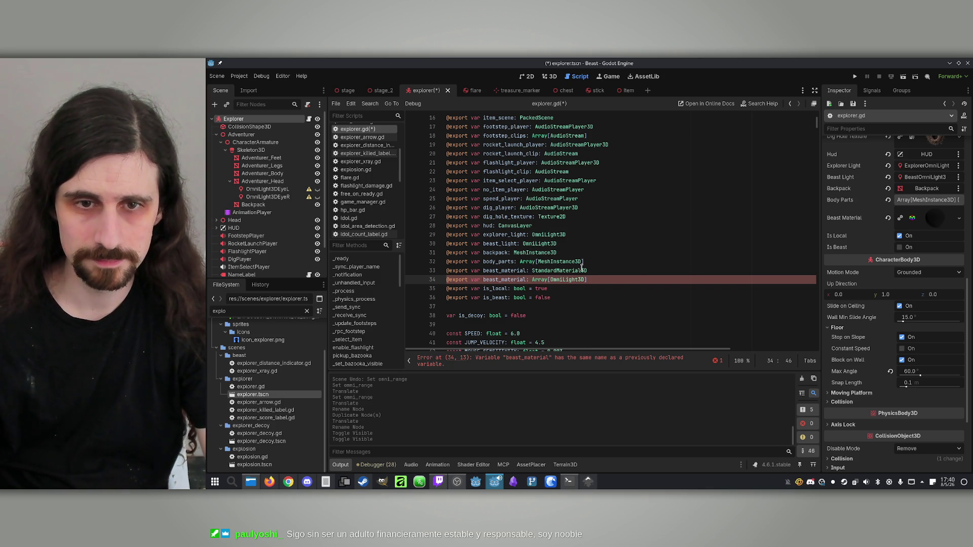
double_click(515, 280)
drag(527, 279, 506, 280)
text(eyes)
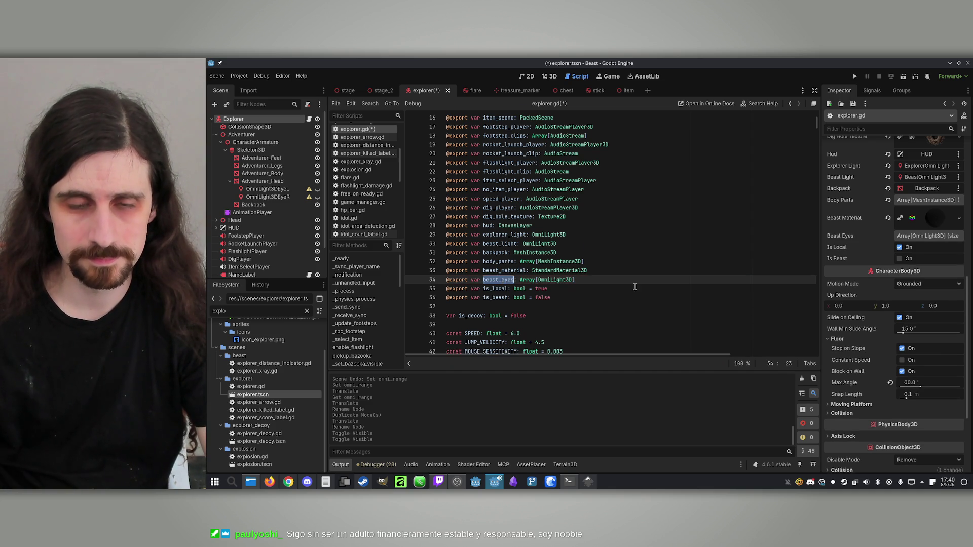
In the beast branch, add beast_eyes[0].visible = true and a copied line for the second eye.
scroll(633, 283, down, 20)
scroll(596, 270, down, 6)
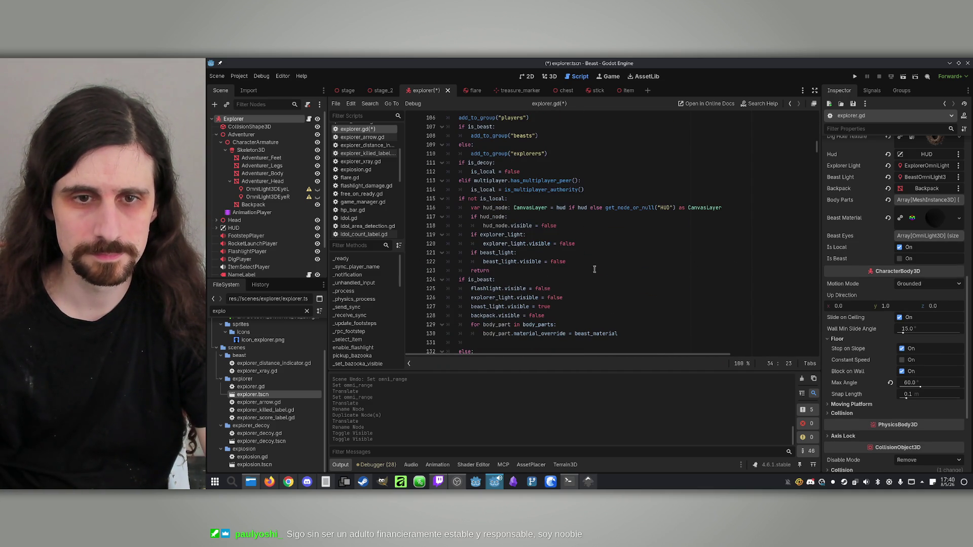
scroll(594, 270, down, 1)
click(647, 316)
text(beast_eyes)
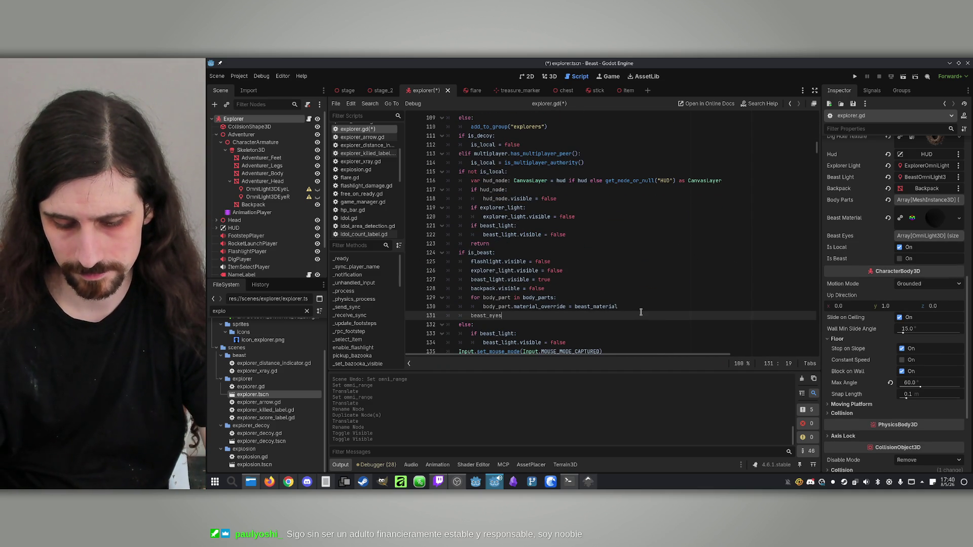
text([0].v)
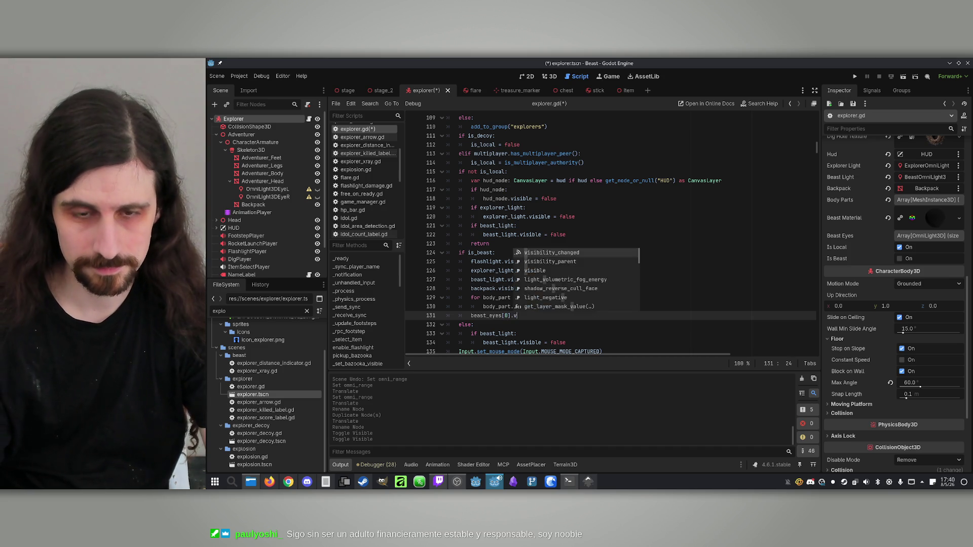
text(isible = get_layer_mask_value())
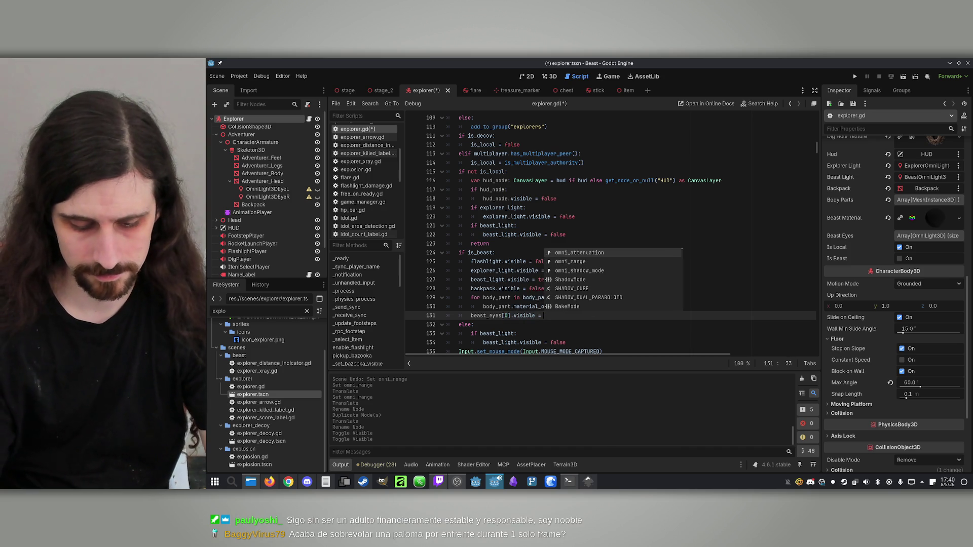
key(ctrl+BackSpace)
key(ctrl+BackSpace)
text(true)
key(Return)
drag(558, 315, 467, 316)
key(ctrl+c)
click(508, 327)
key(ctrl+v)
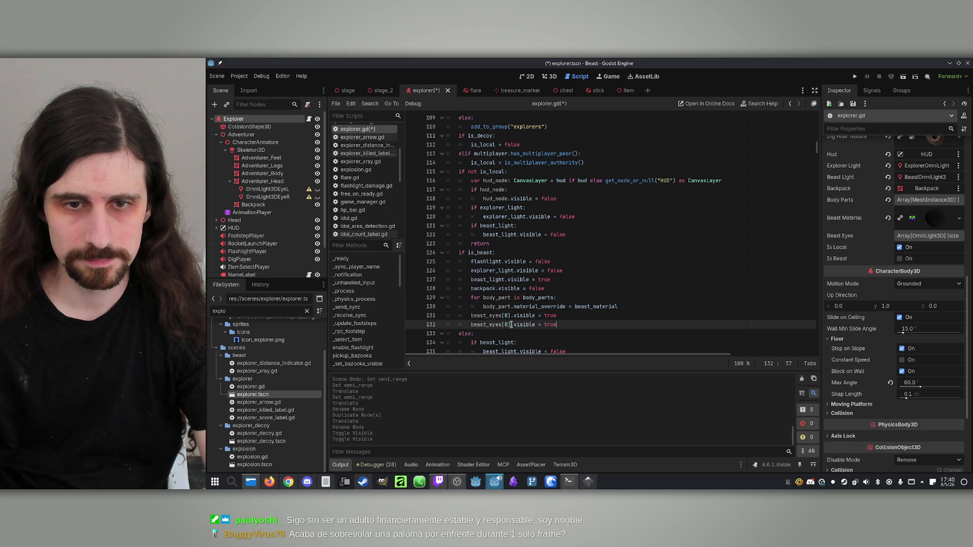
click(588, 324)
Review the Explorer's Inspector properties, save the script, and expand the Beast Eyes array.
click(234, 118)
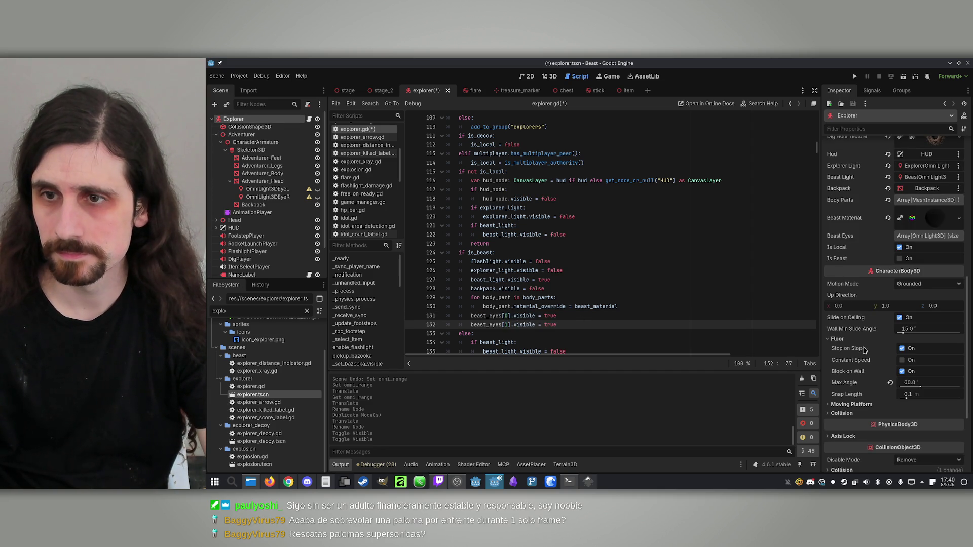
click(940, 218)
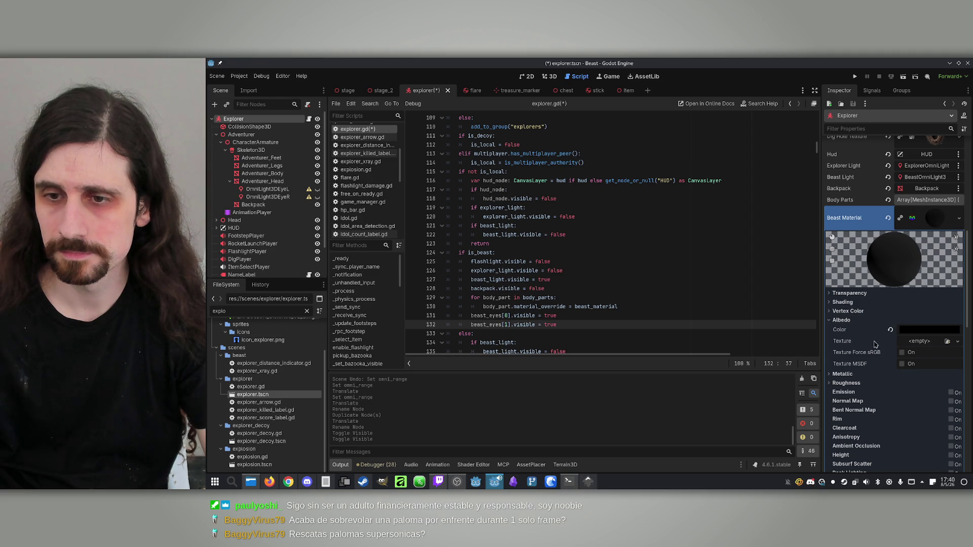
click(933, 229)
scroll(881, 302, up, 10)
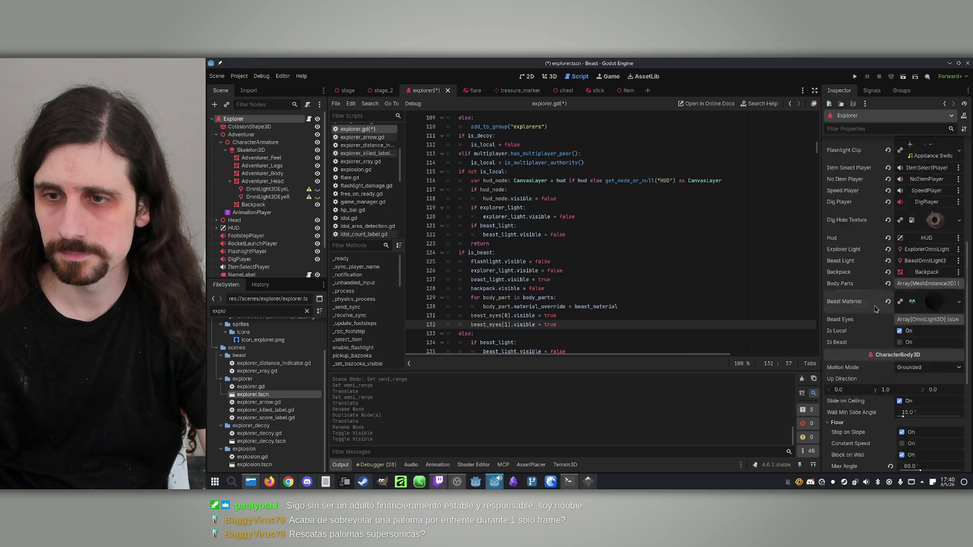
scroll(882, 301, down, 6)
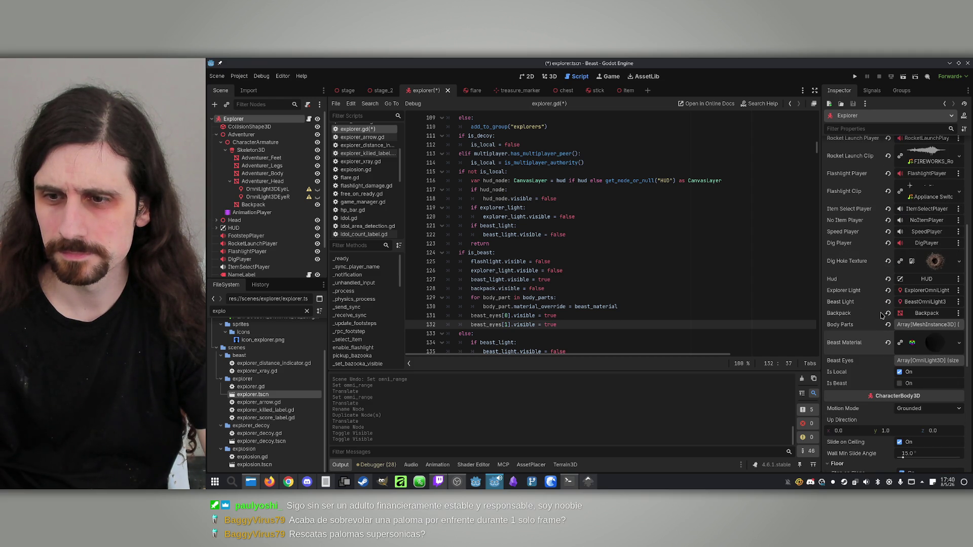
text(tru)
click(665, 273)
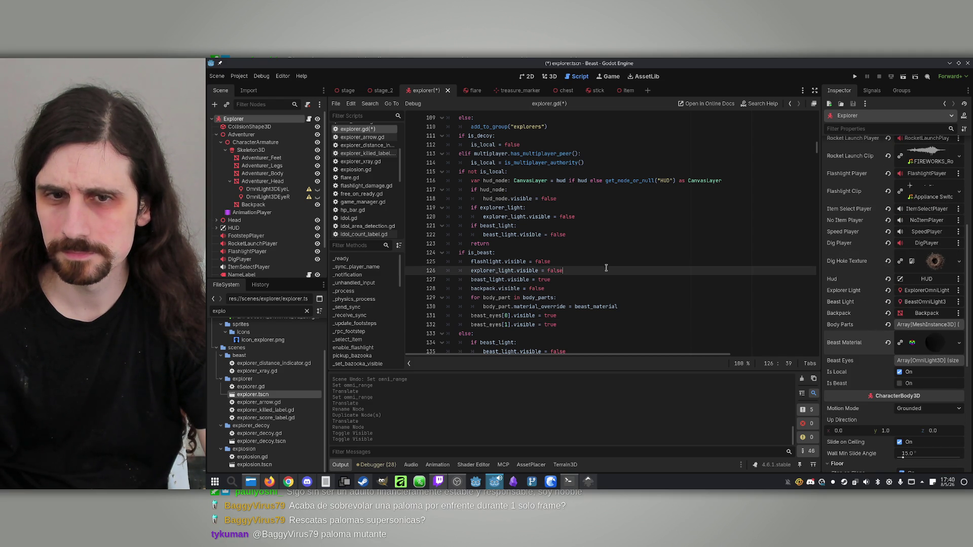
key(ctrl+s)
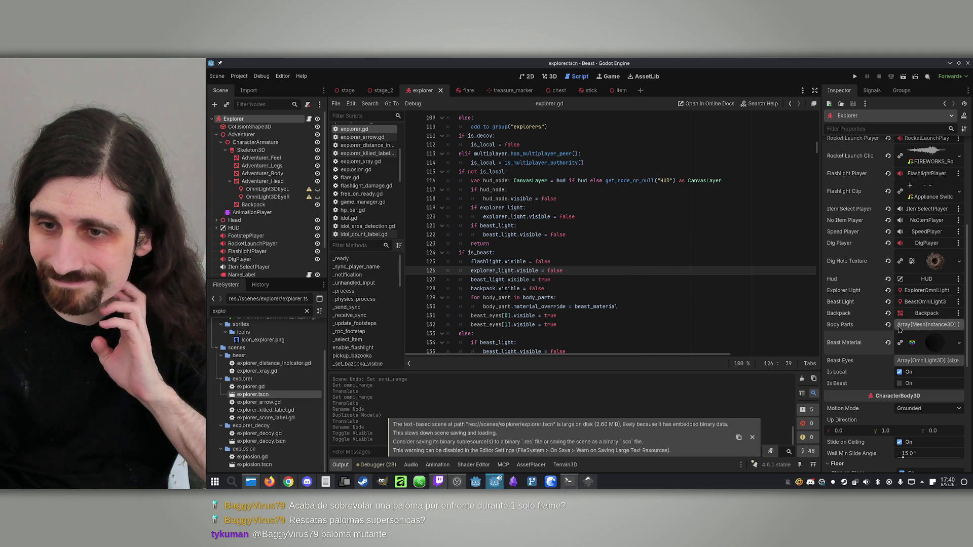
click(927, 360)
Add two Beast Eyes slots holding OmniLight3DEyeL and OmniLight3DEyeR, then save the scene.
click(913, 386)
click(907, 396)
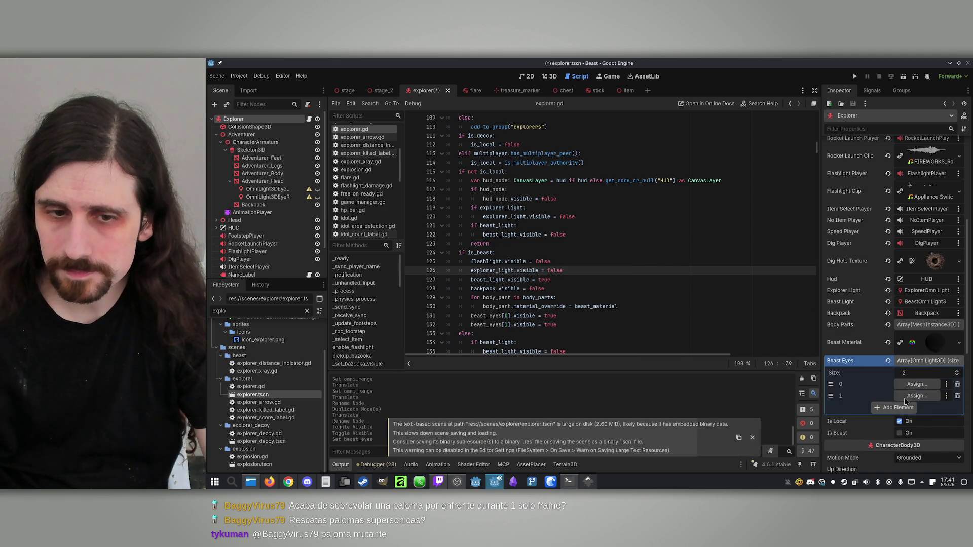
mouse_move(263, 194)
mouse_down()
mouse_move(608, 317)
mouse_move(917, 385)
mouse_up()
mouse_move(267, 196)
mouse_down()
mouse_move(627, 278)
mouse_move(917, 395)
mouse_up()
key(ctrl+s)
click(625, 253)
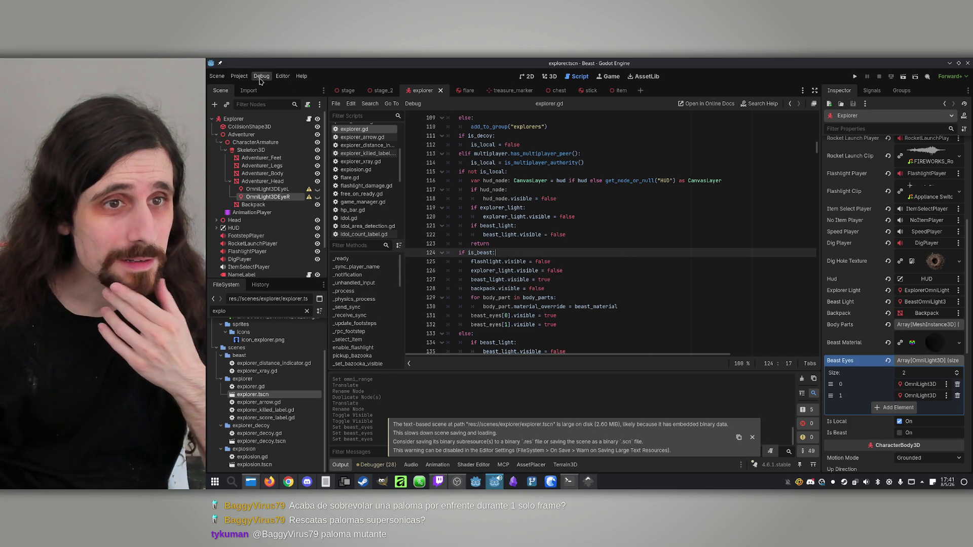
Enable Customize Run Instances in the Debug menu and confirm the settings.
click(260, 79)
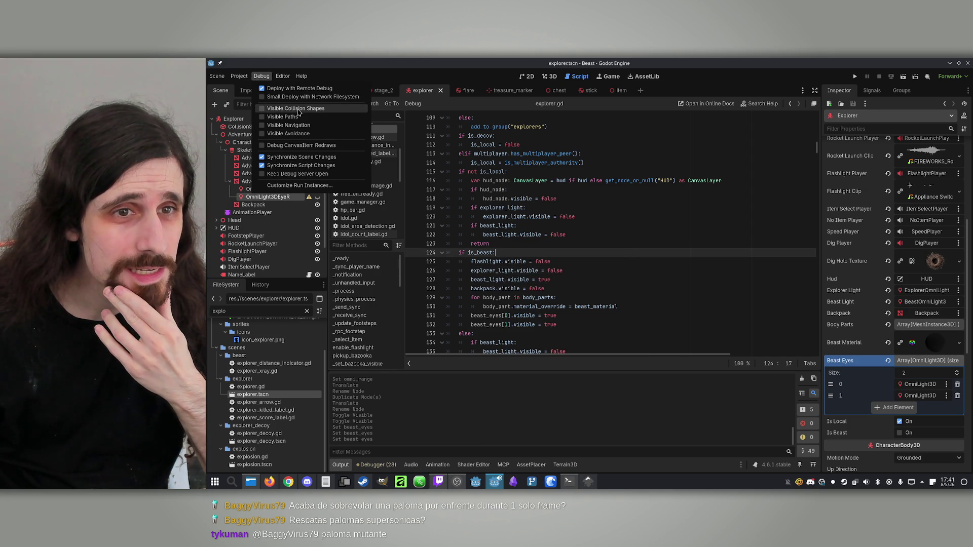
click(299, 186)
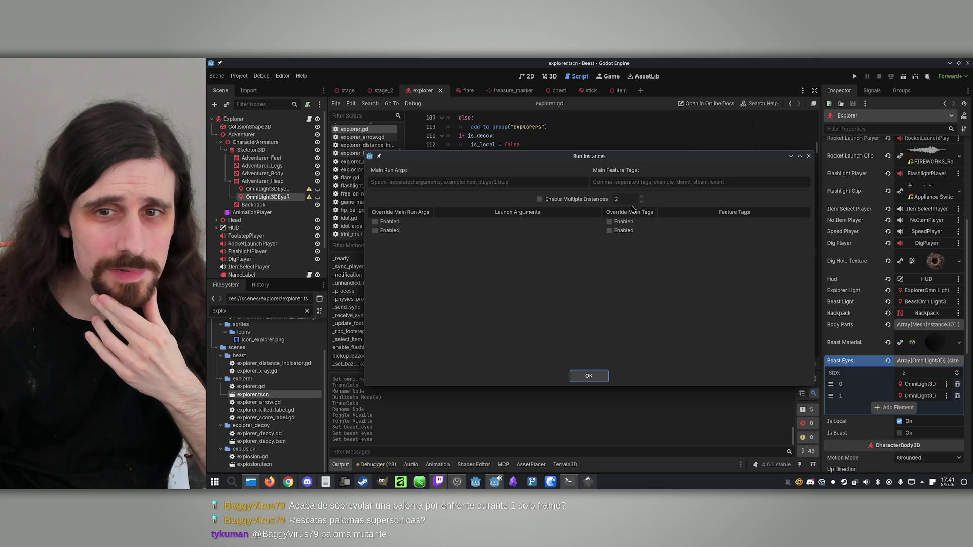
click(589, 375)
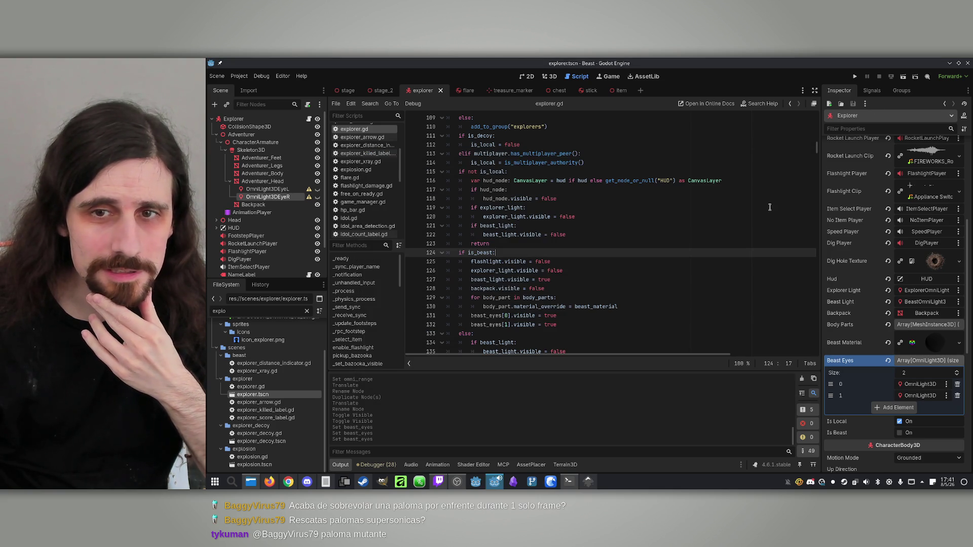
Run two instances side by side, host in the left, join from the right, and start as Beast.
click(855, 77)
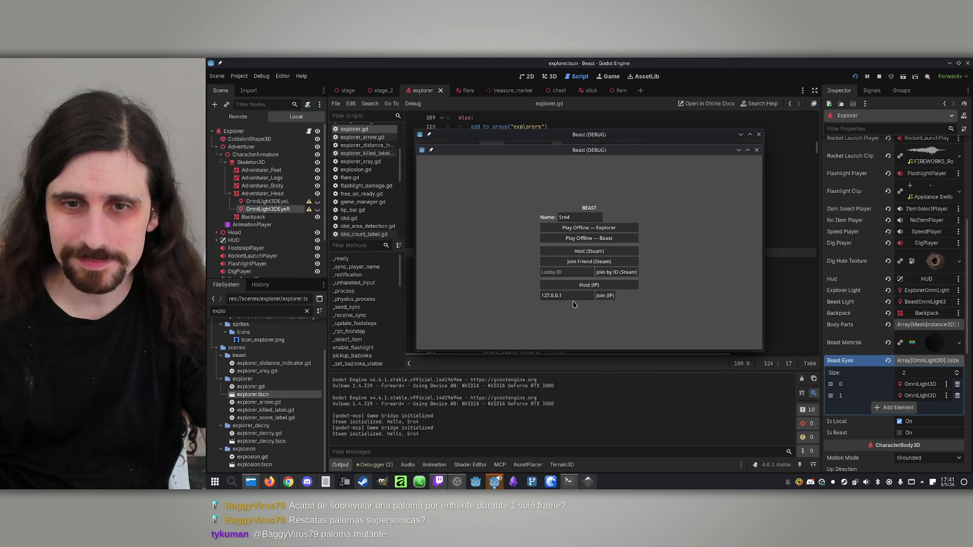
drag(566, 153, 693, 154)
drag(597, 138, 398, 137)
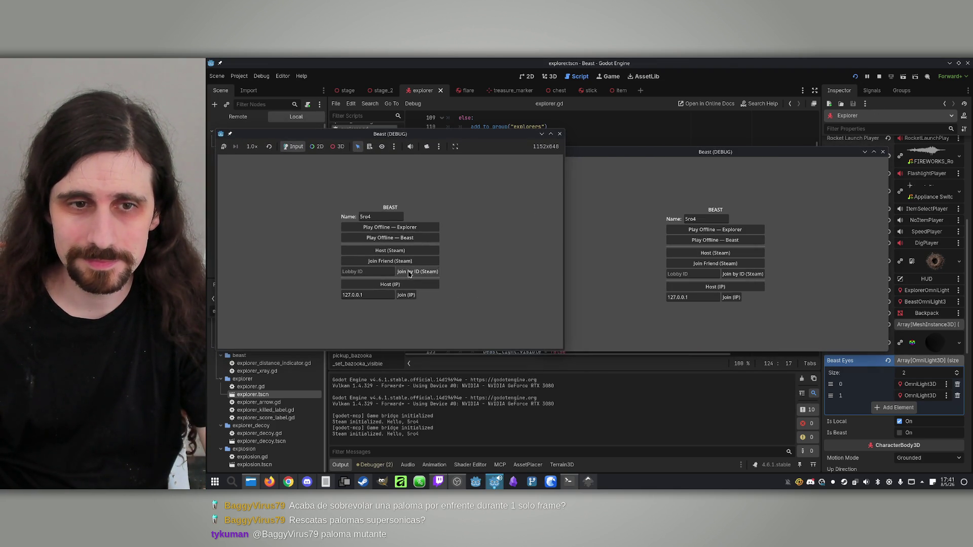
click(409, 287)
click(730, 298)
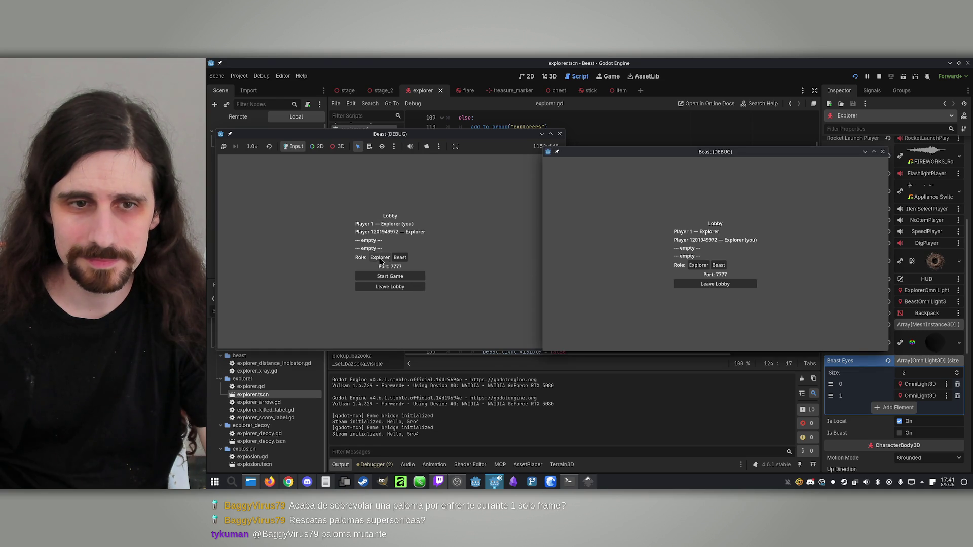
click(398, 258)
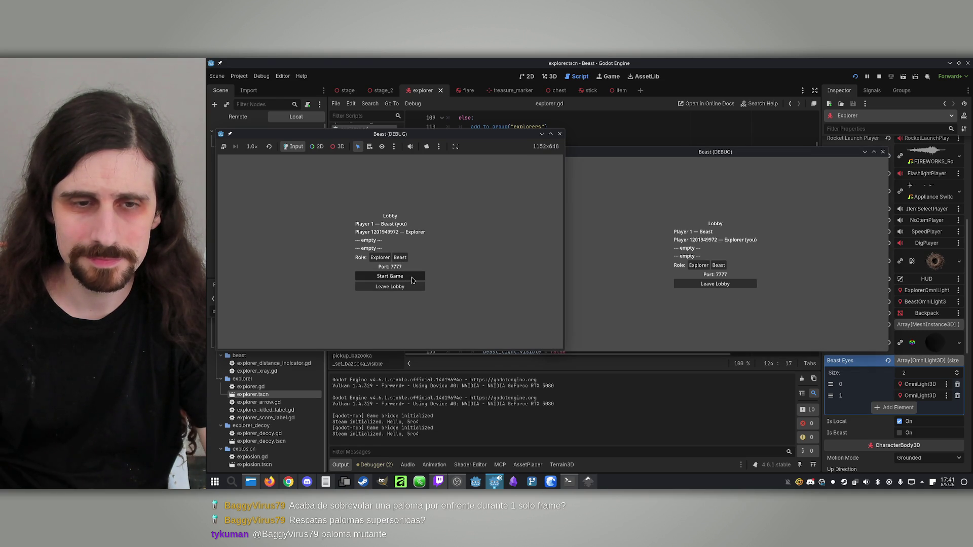
click(405, 276)
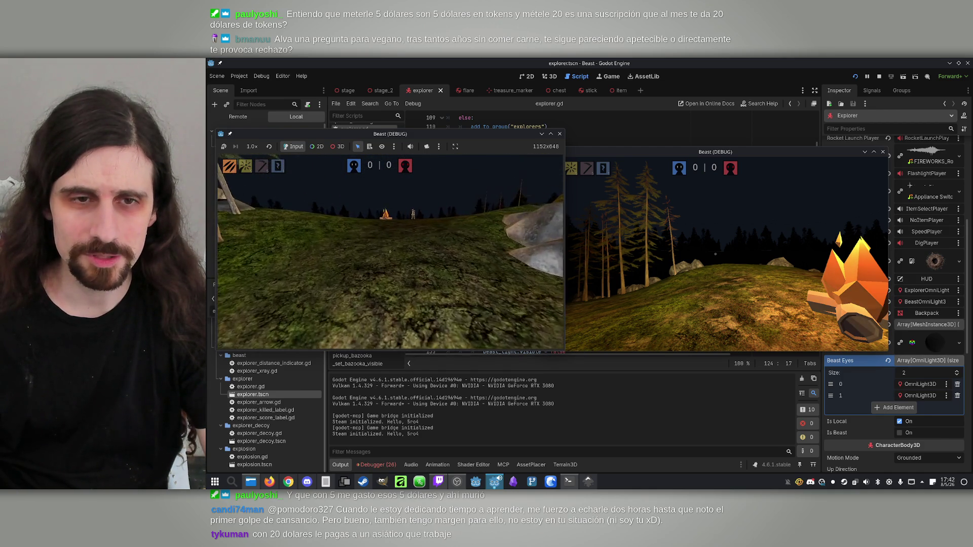
Walk toward the campfire and explorer, back away, then turn to face the other player.
key(w)
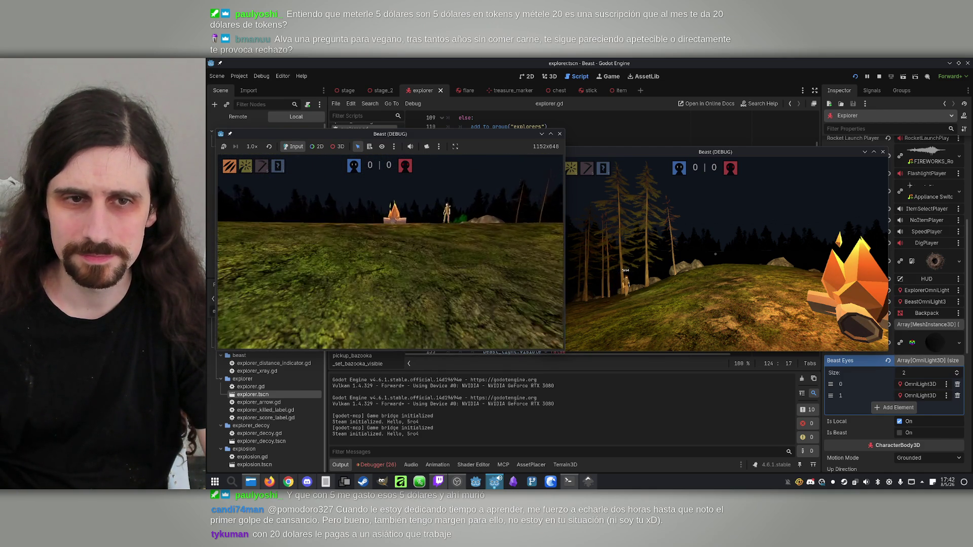
key(w)
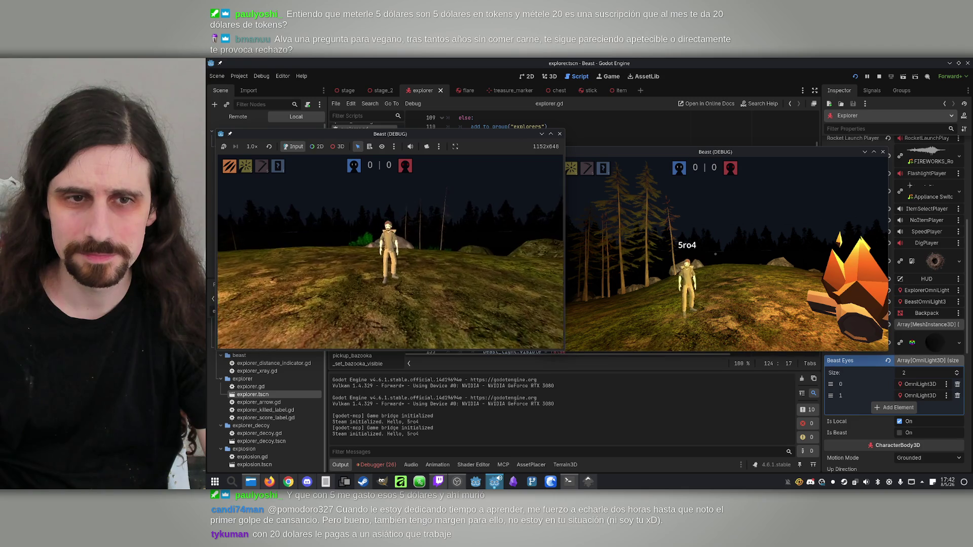
key(s)
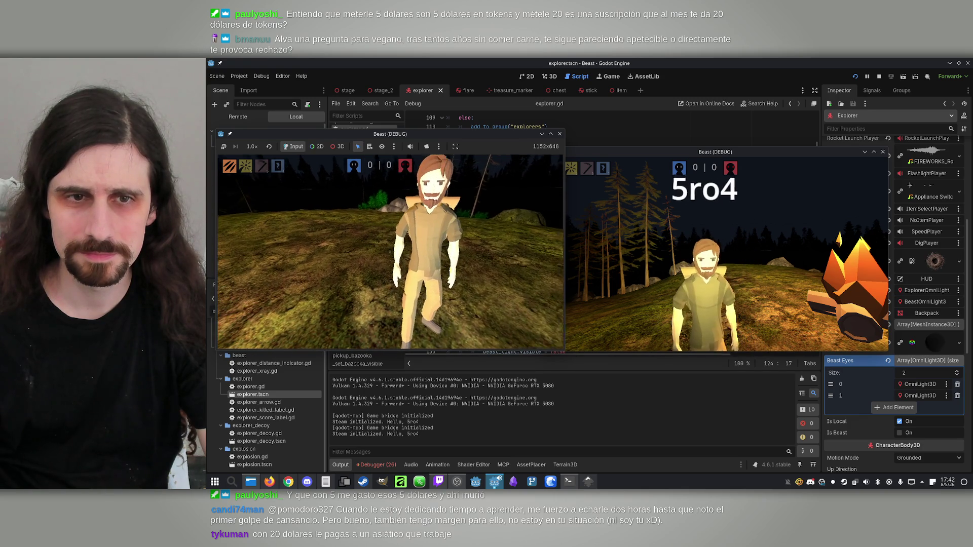
key(s)
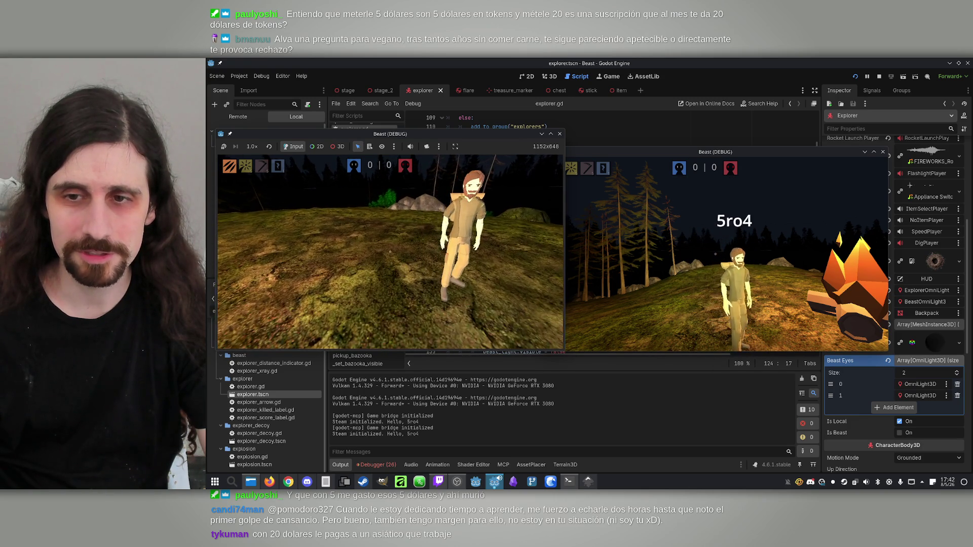
key(a)
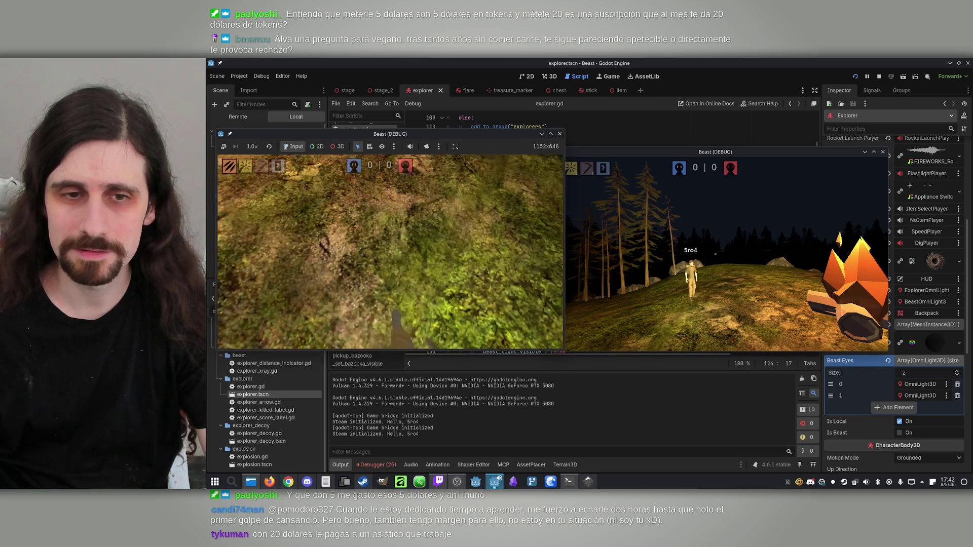
key(d)
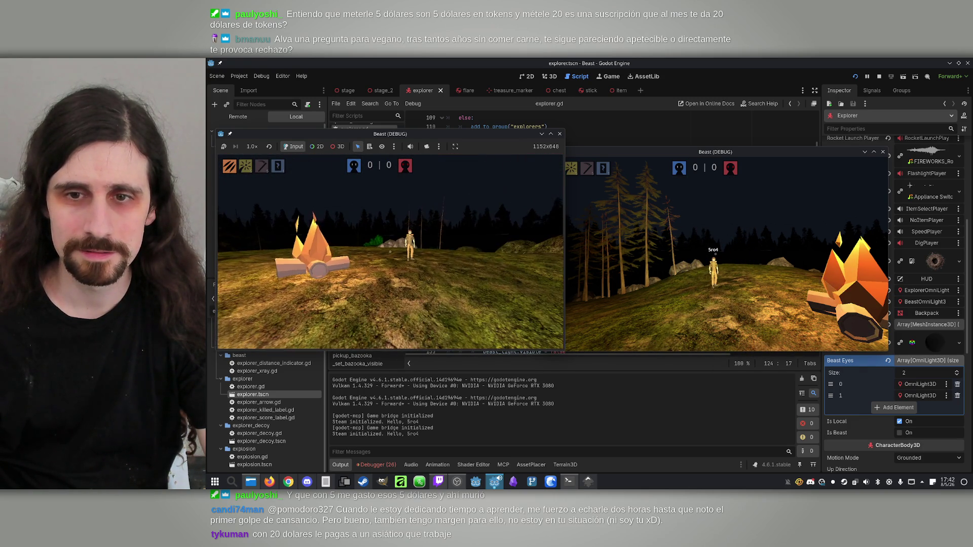
key(super)
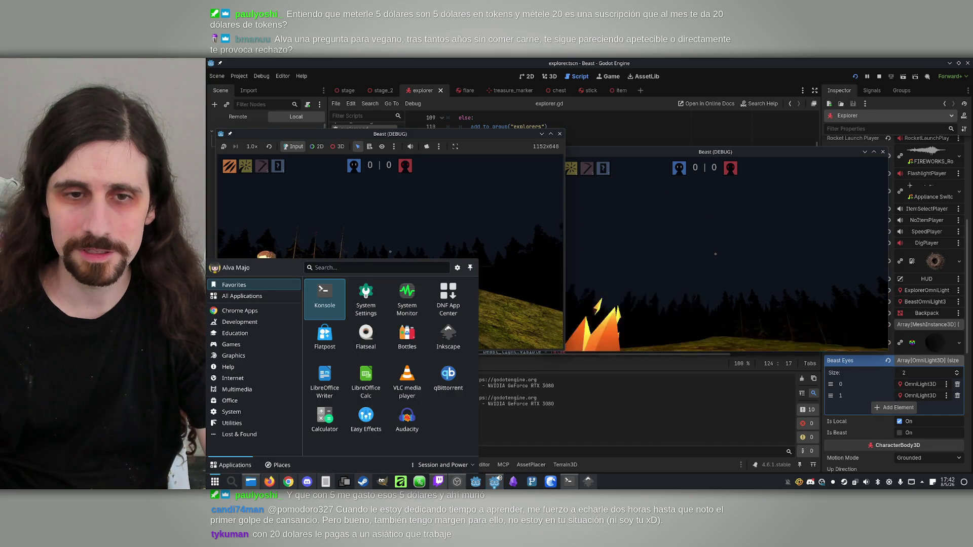
Stop the game, inspect Session 2's NO GRAB error at explorer.gd:136, then relaunch the project.
click(879, 77)
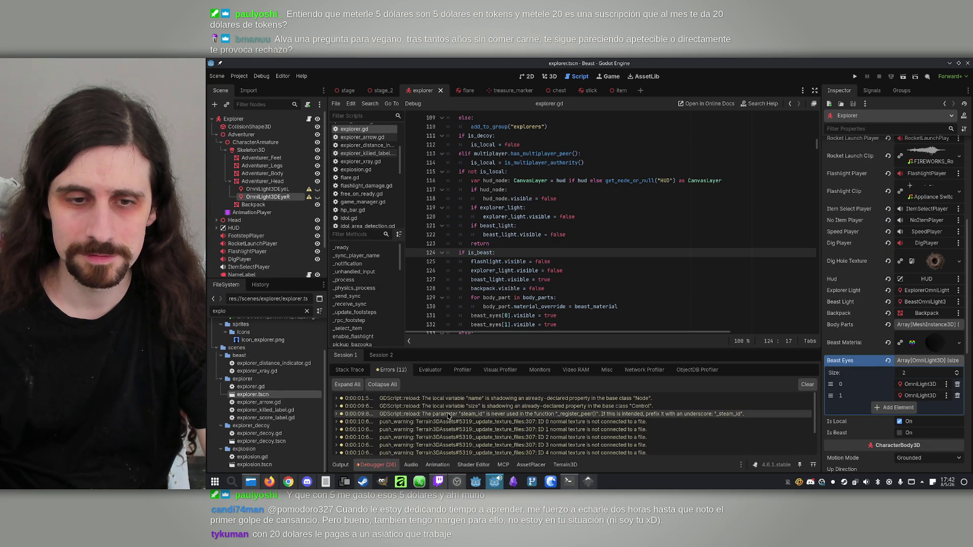
click(381, 355)
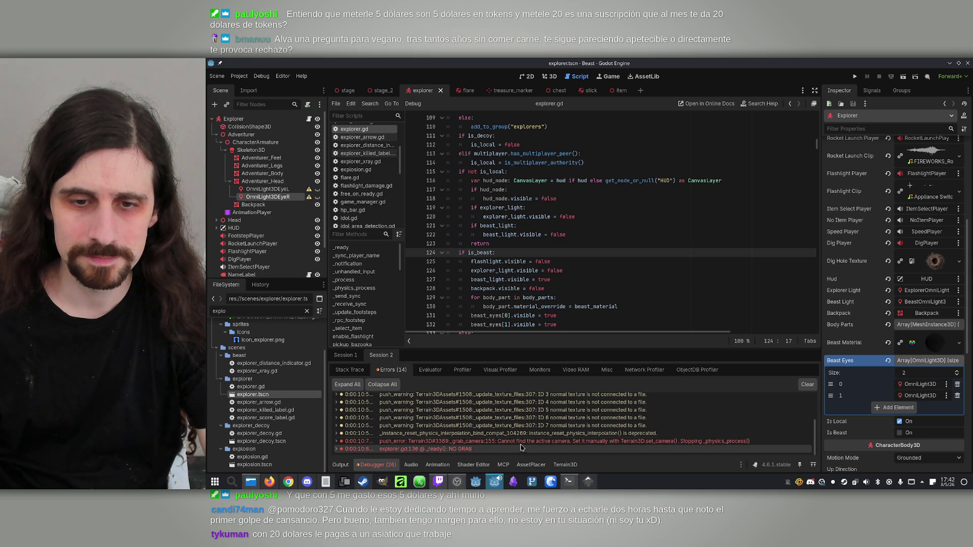
click(522, 448)
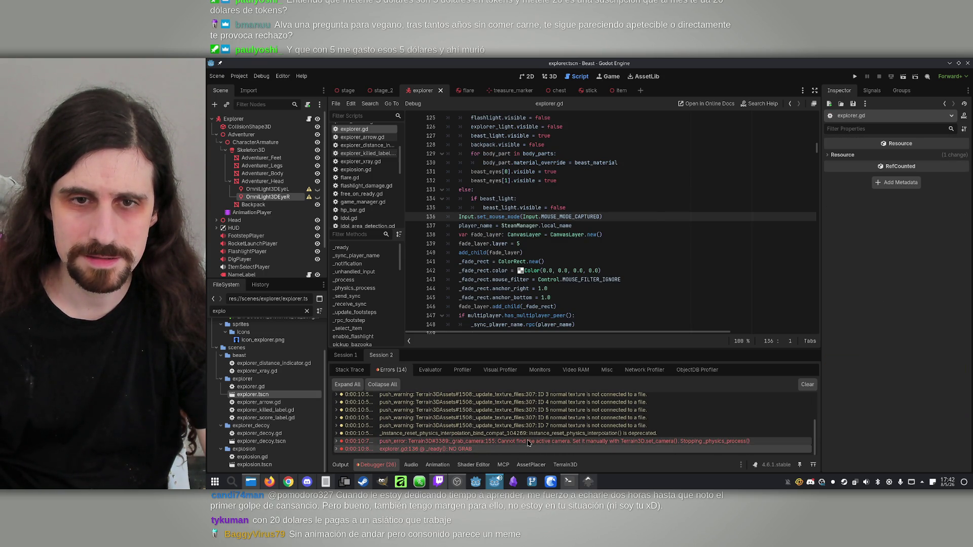
click(643, 207)
click(855, 76)
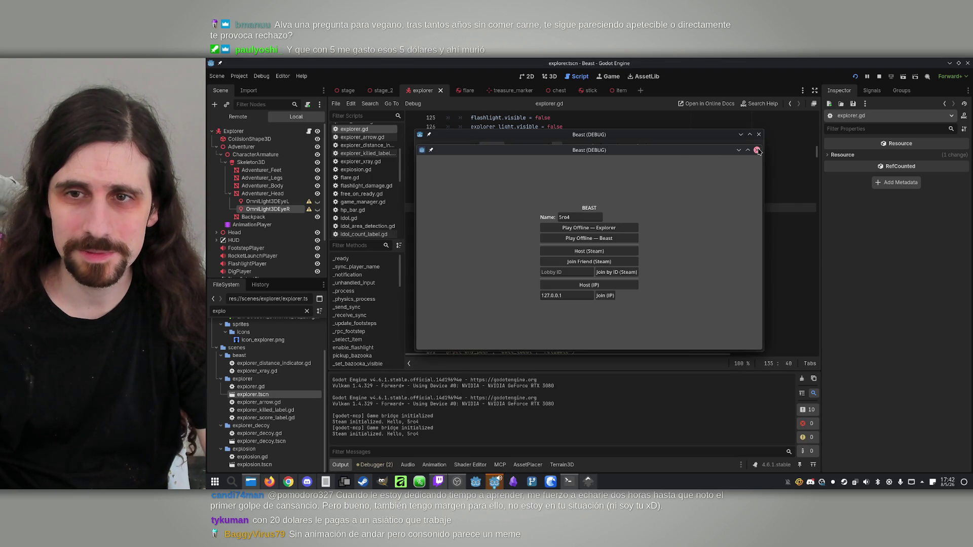
Launch an offline match as the explorer and watch the teal beast in the forest.
click(653, 147)
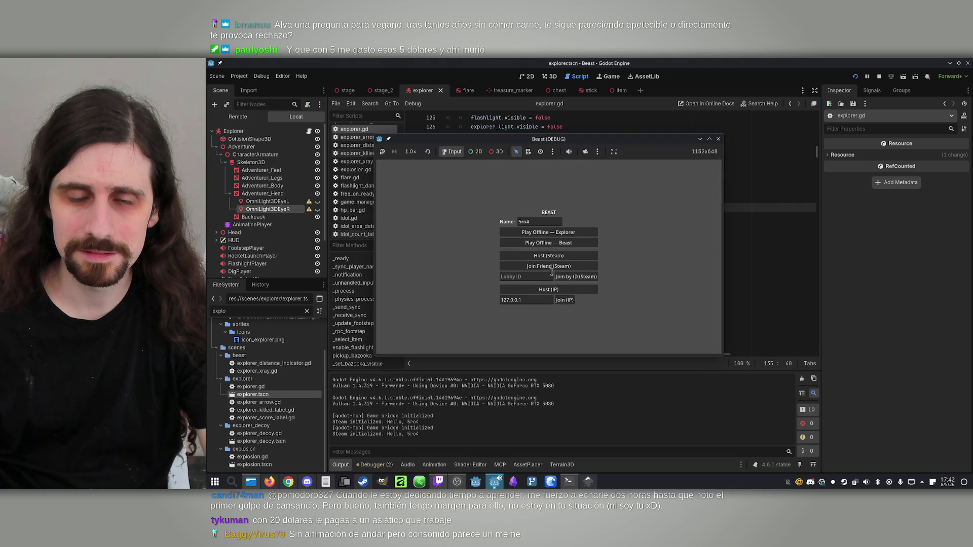
click(577, 234)
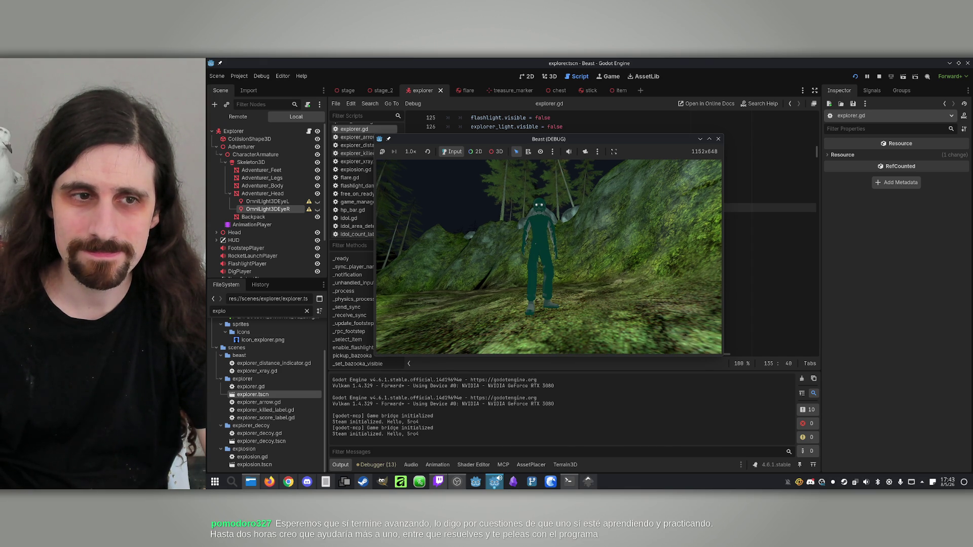
key(super)
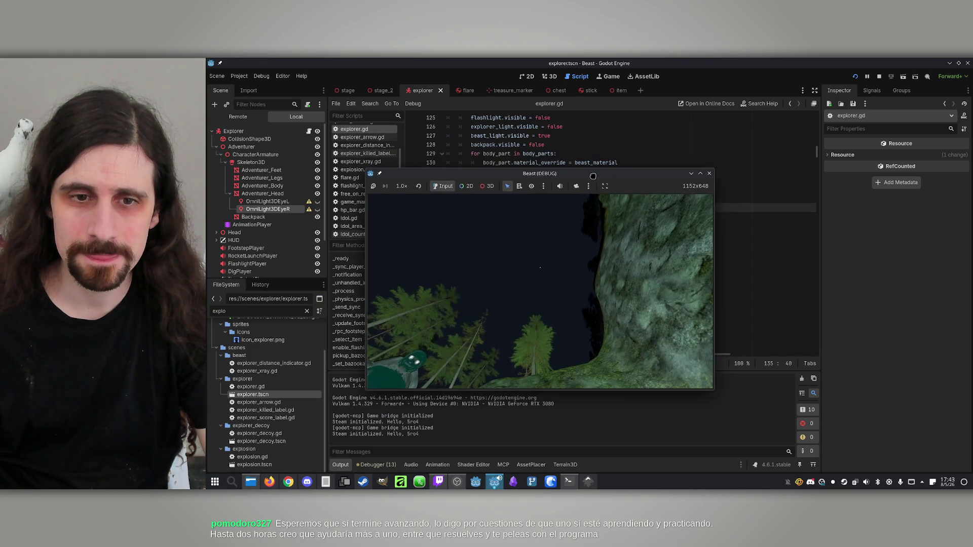
Close the running game and open beast_material.tres in the Inspector.
key(F8)
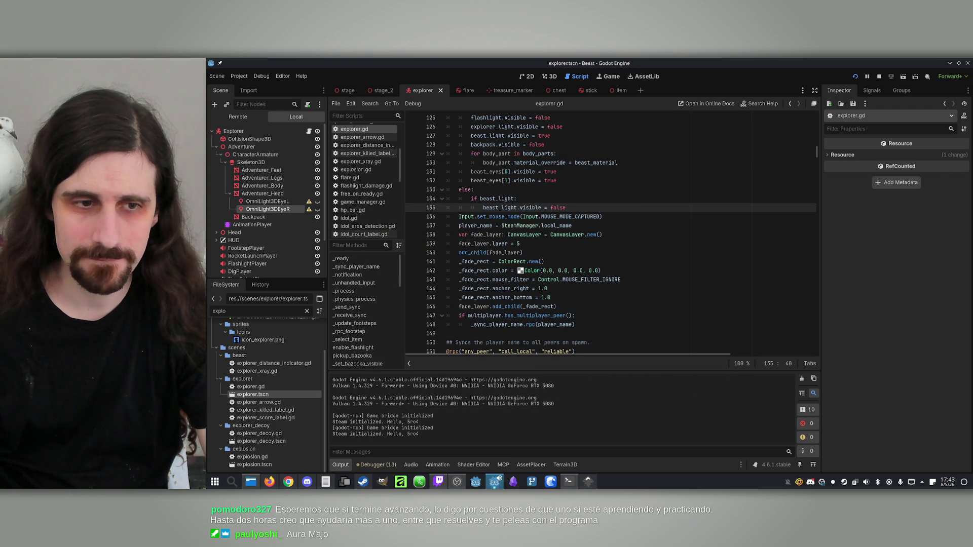
key(super)
key(Escape)
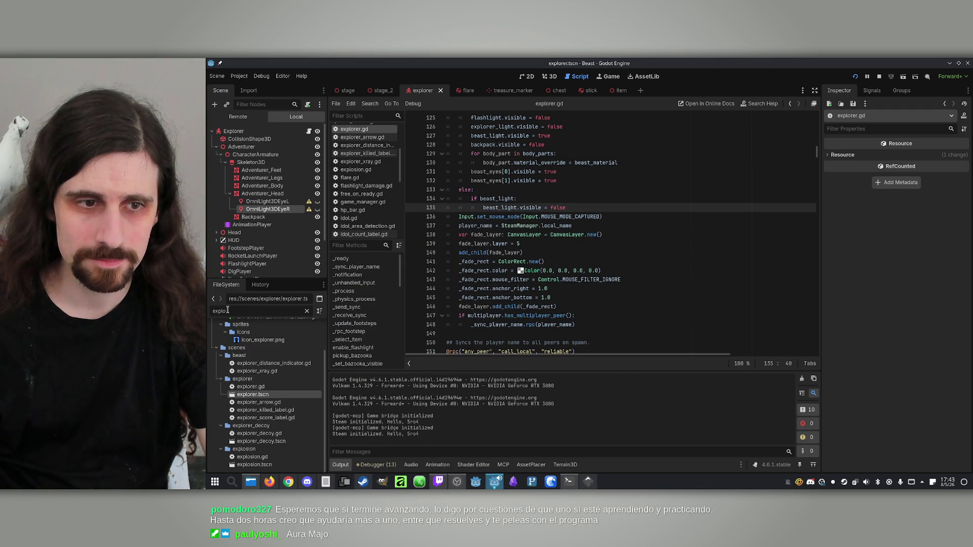
text(beast)
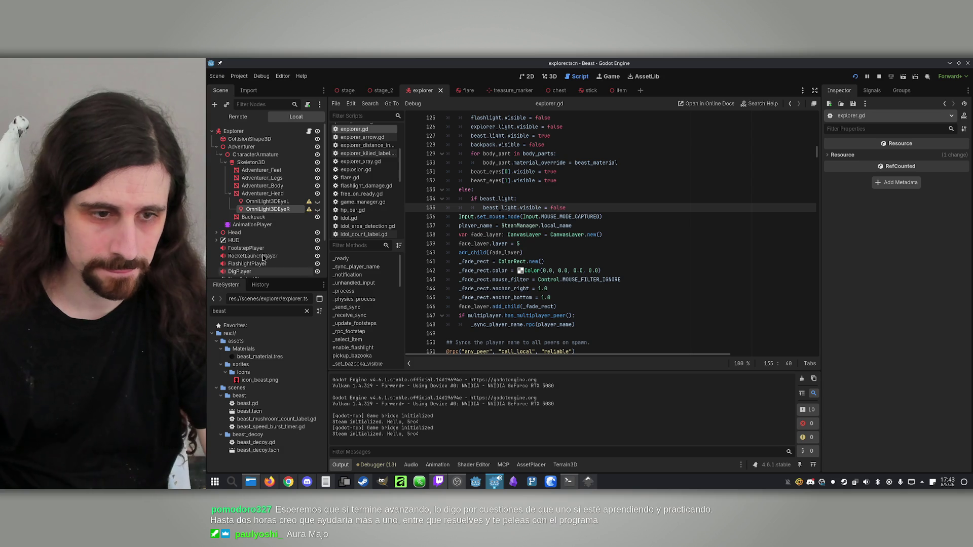
click(260, 357)
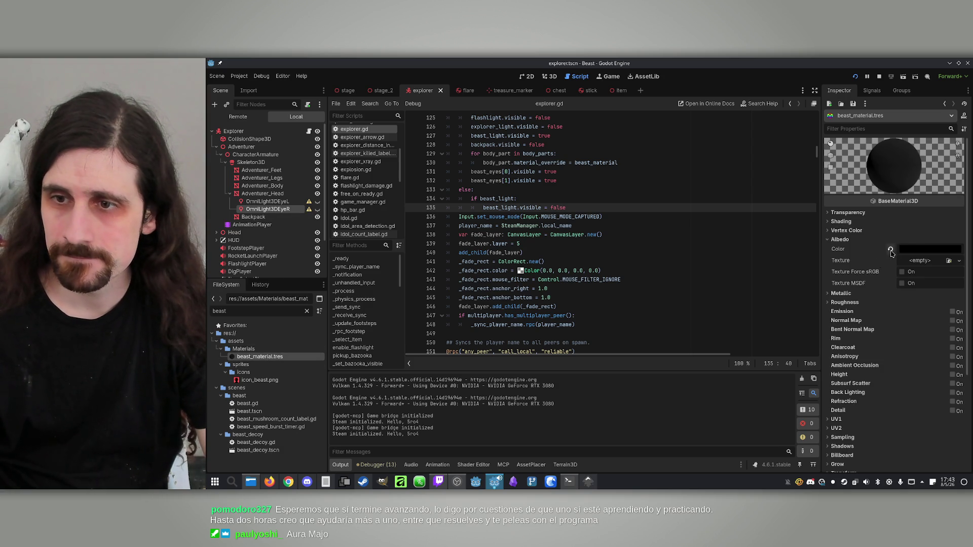
Set the beast material's Albedo Color to black.
click(917, 250)
drag(961, 306, 961, 217)
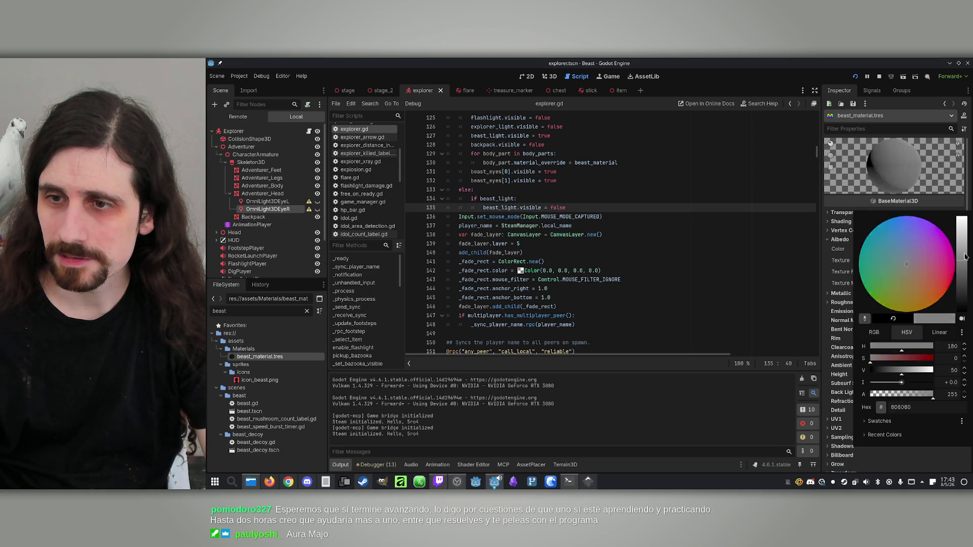
click(930, 360)
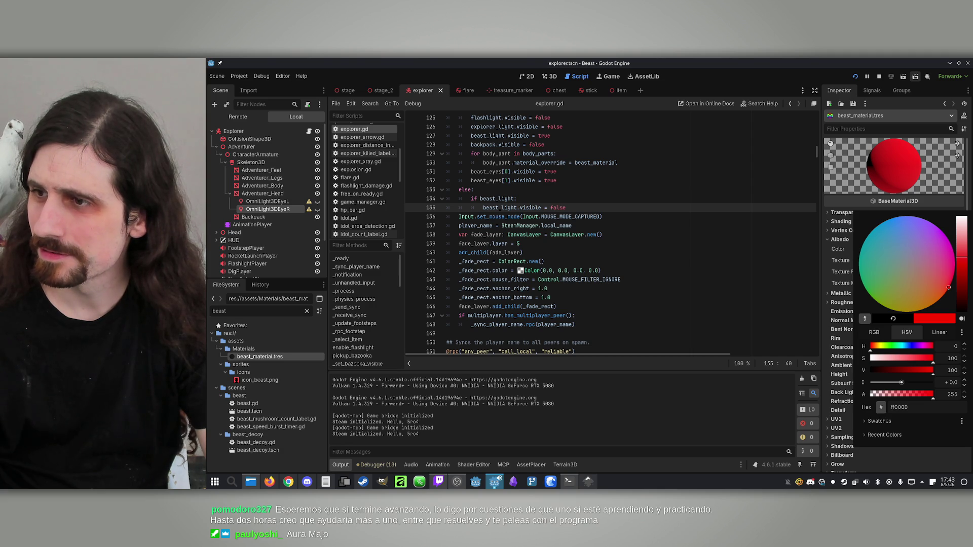
click(949, 144)
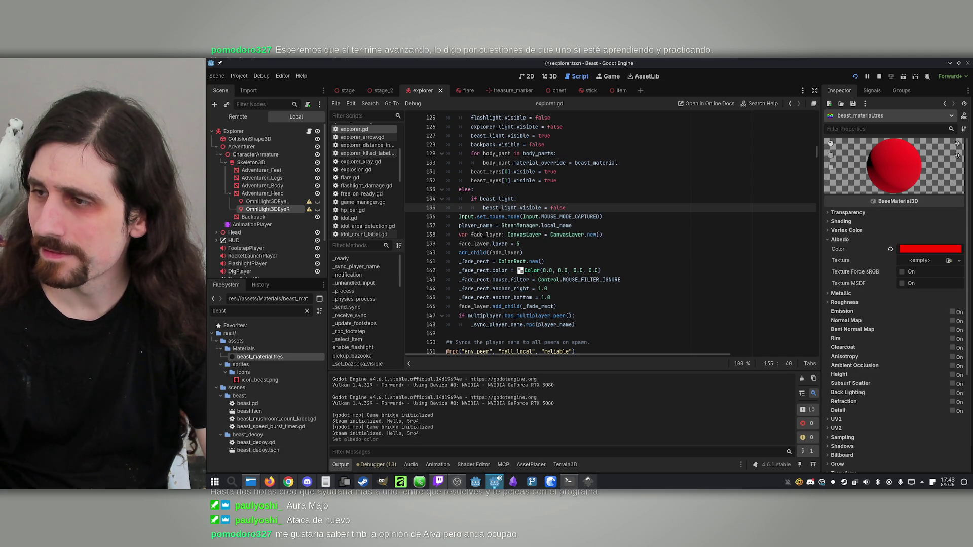
click(906, 260)
click(921, 249)
click(921, 249)
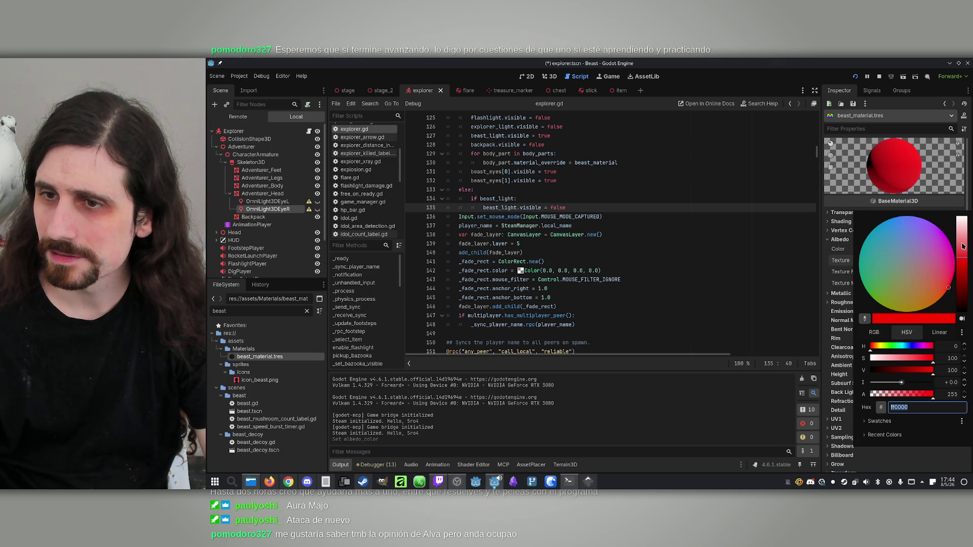
drag(891, 374, 824, 373)
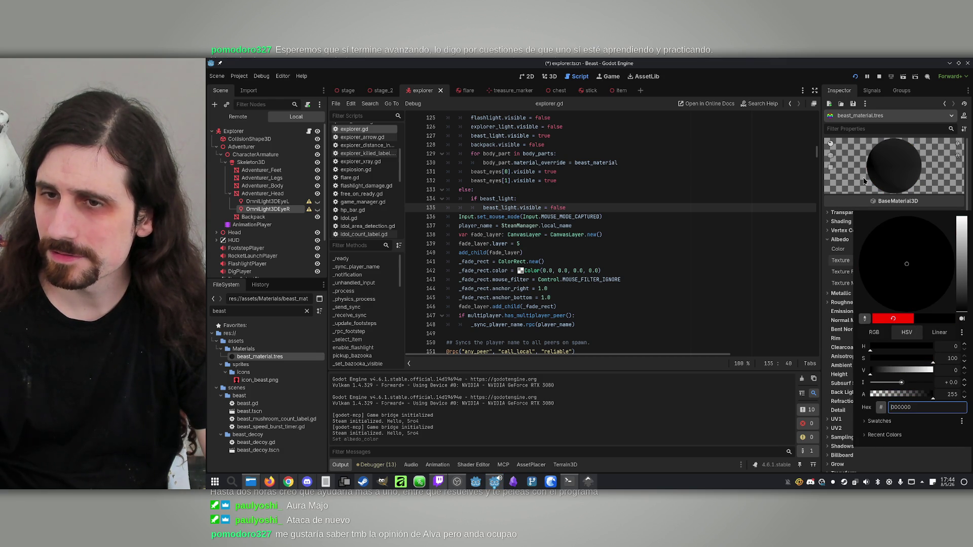
click(863, 183)
Lower the beast material's Metallic > Specular to 0.0.
click(837, 296)
click(837, 296)
click(840, 302)
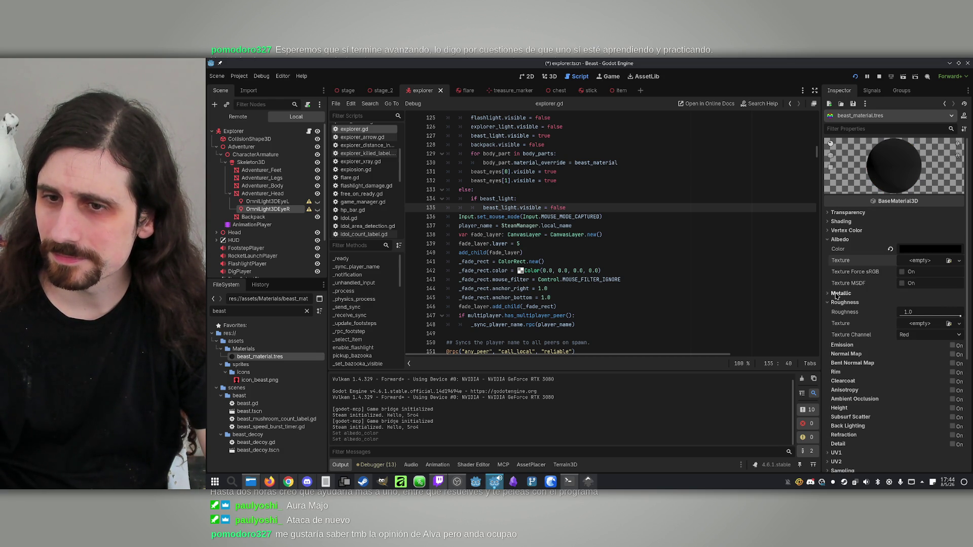
click(836, 296)
drag(935, 318, 900, 317)
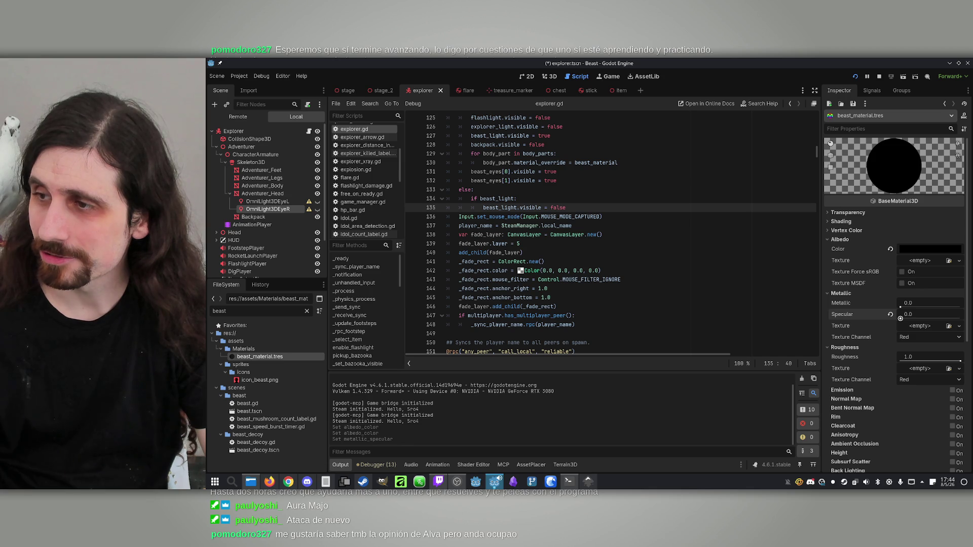
Stop the game and view the OmniLight3DEyeL eye light in the 3D editor.
click(284, 201)
shift+click(274, 210)
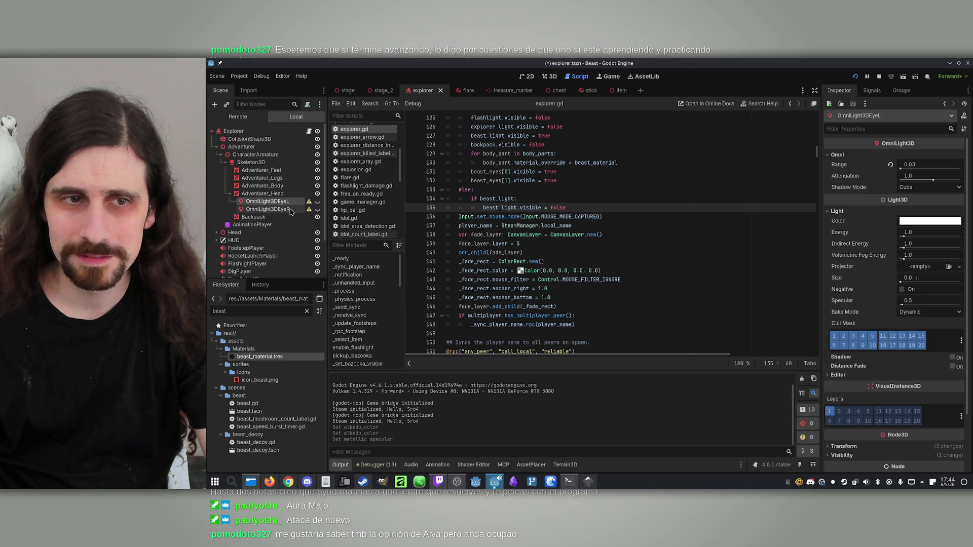
click(285, 202)
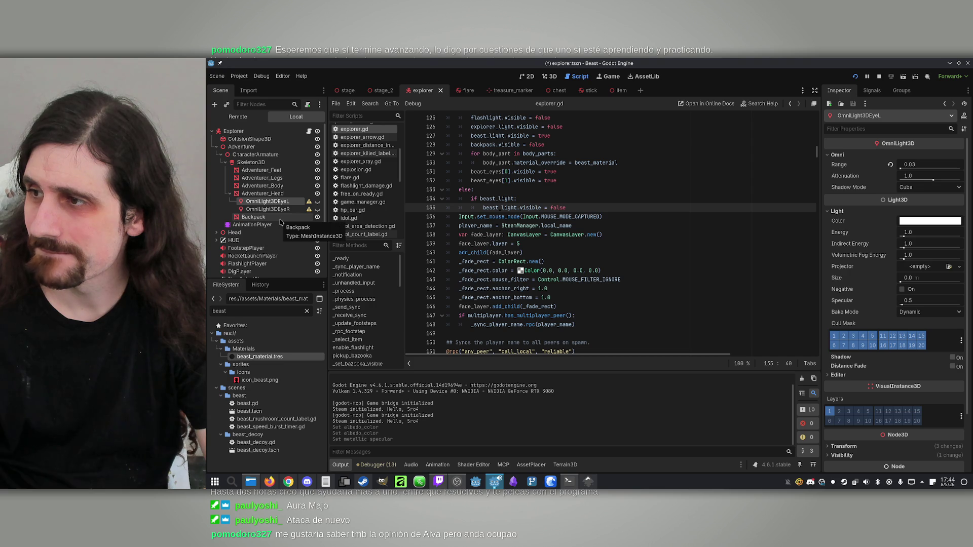
click(281, 220)
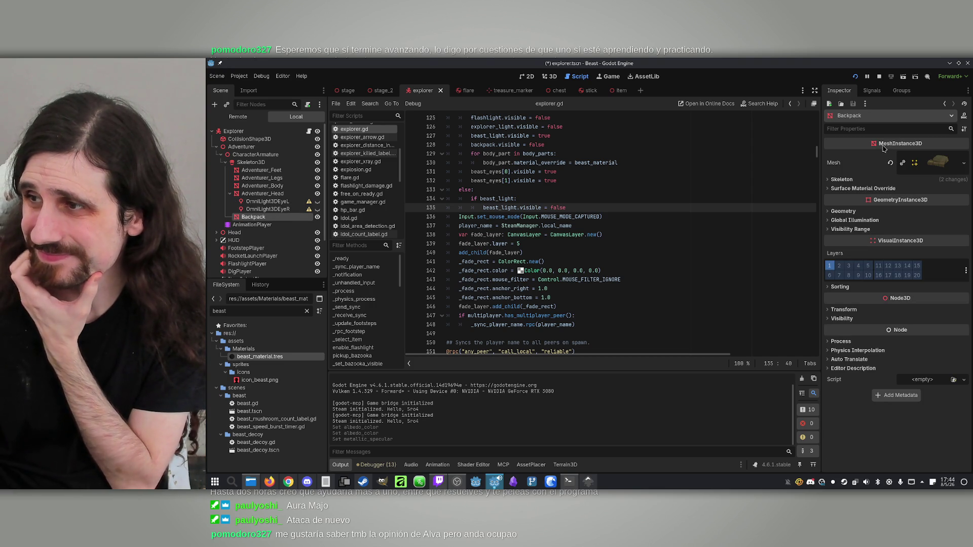
click(879, 79)
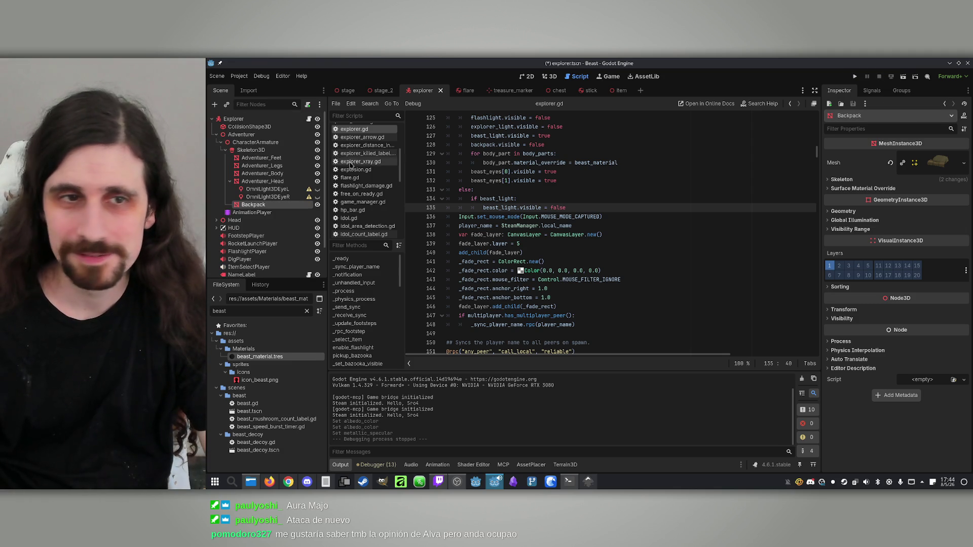
click(257, 189)
click(547, 77)
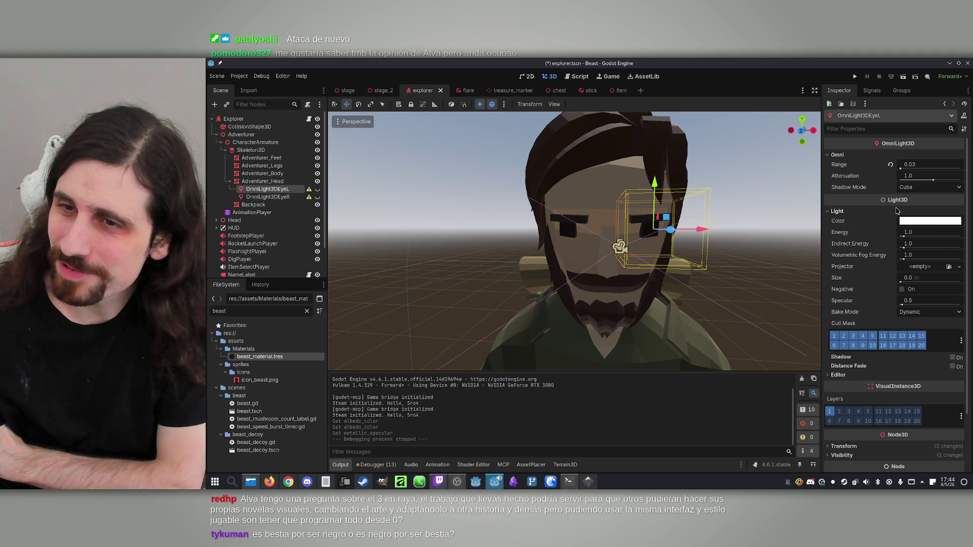
Change OmniLight3DEyeL's colour to red (ff0000) and run the project again.
click(913, 221)
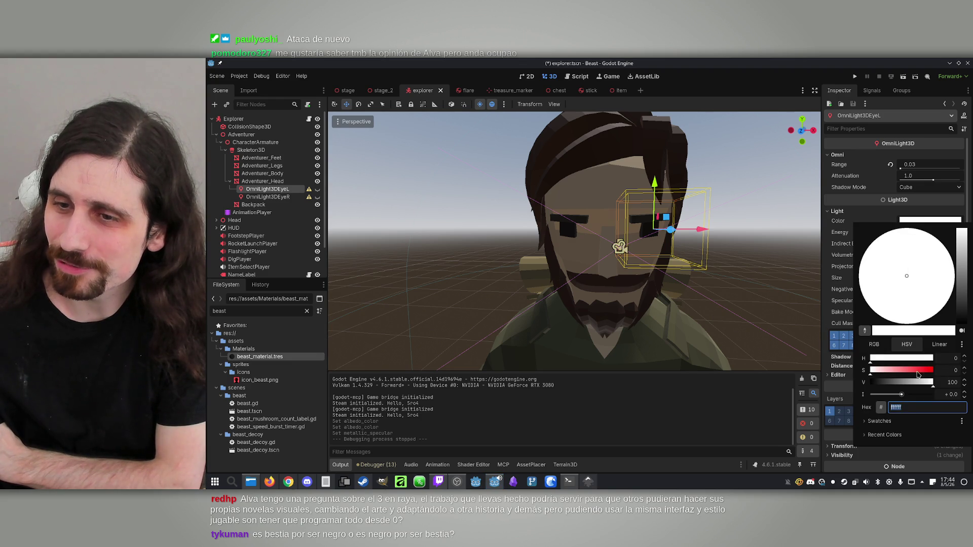
drag(918, 376, 937, 375)
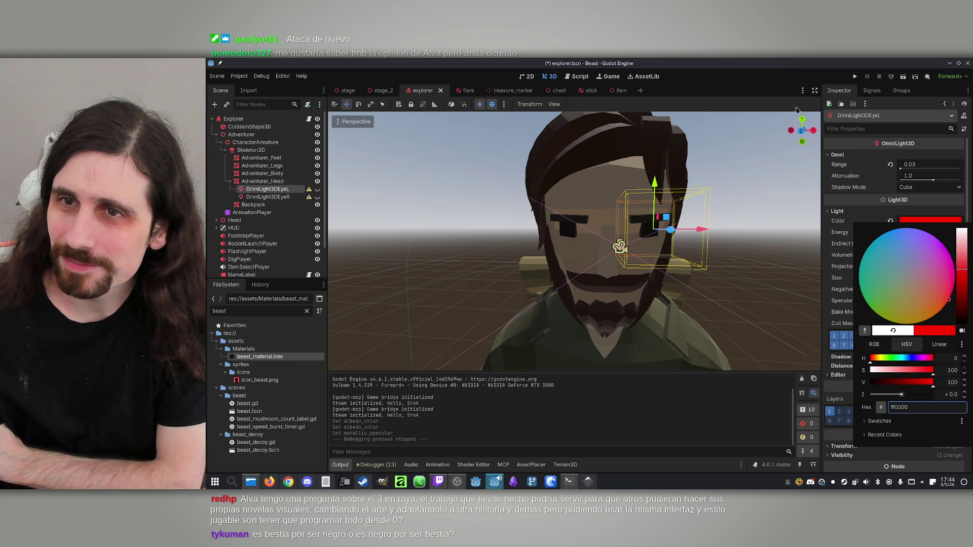
click(794, 117)
click(854, 76)
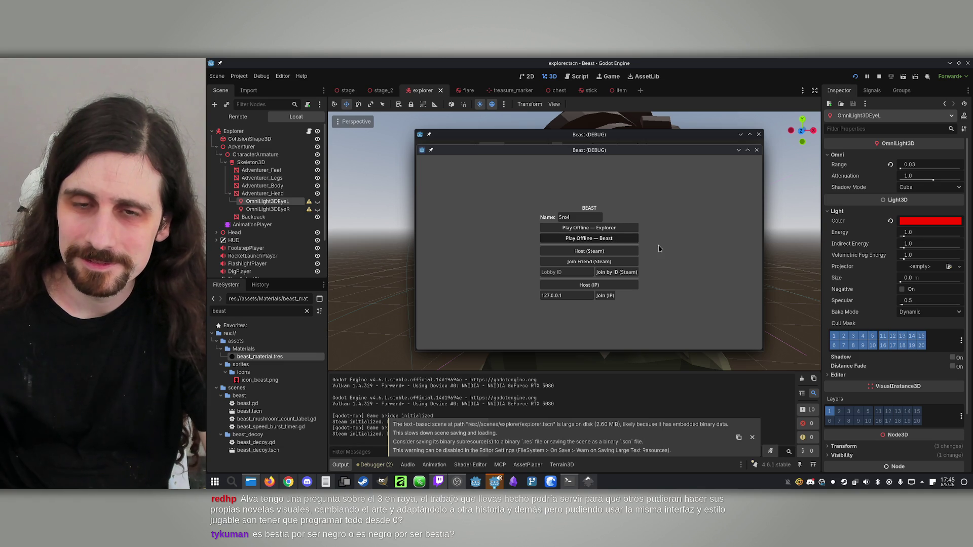
Start an offline match as the beast, then end the debug game with F8.
key(Return)
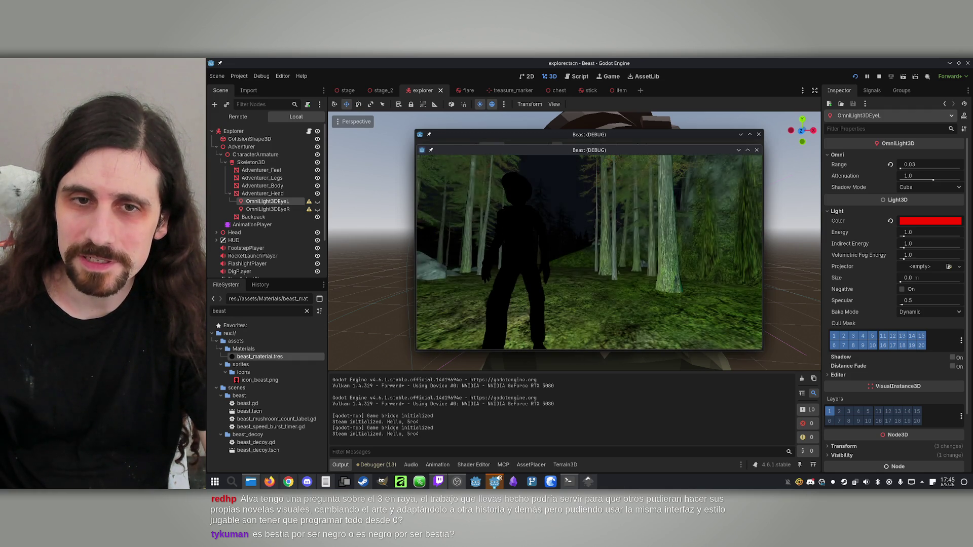
key(super)
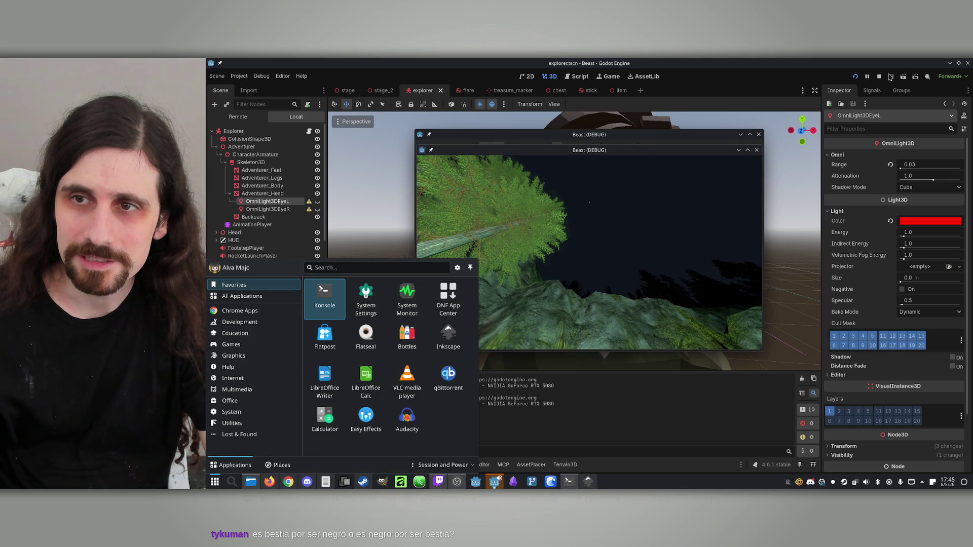
key(F8)
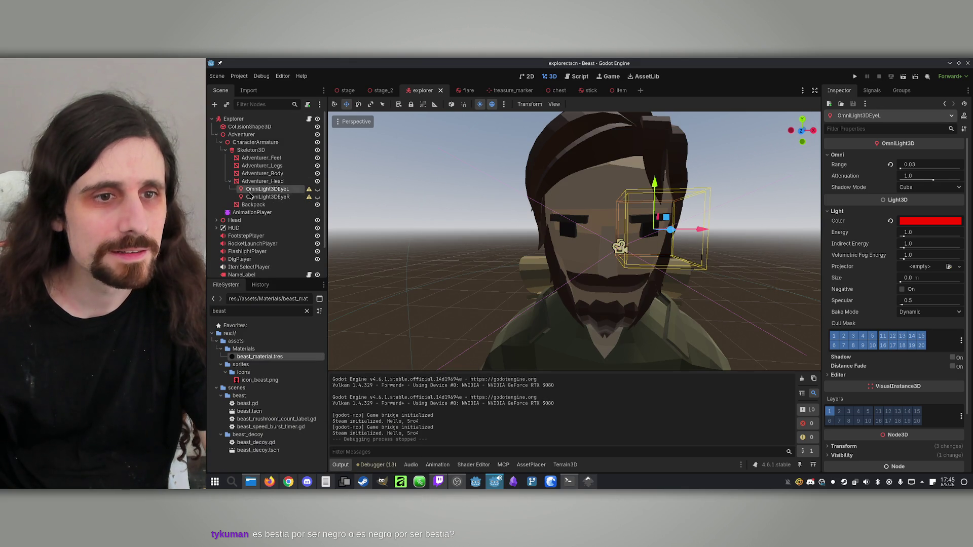
Create a MeshInstance3D child under Adventurer_Head and select the new node.
click(261, 181)
right_click(258, 187)
key(Escape)
click(261, 181)
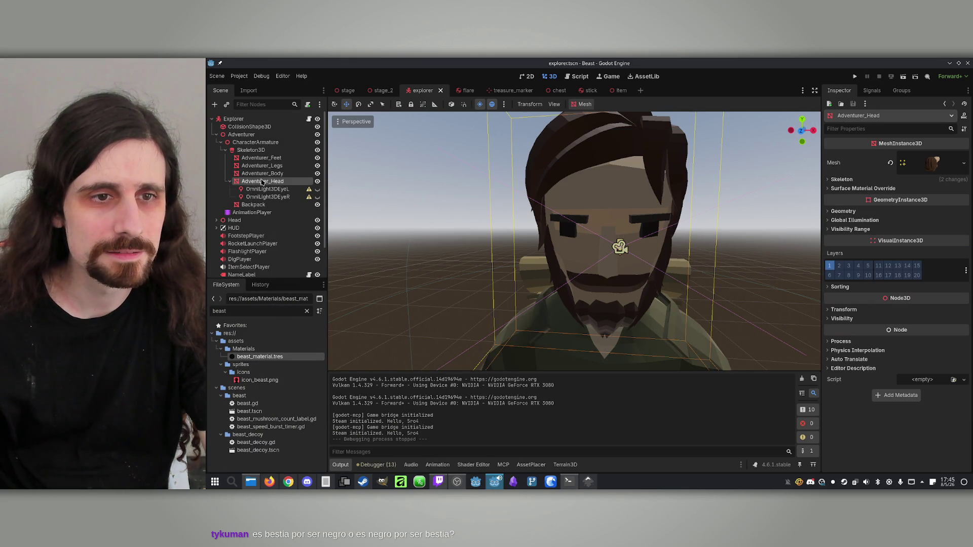
right_click(261, 181)
click(304, 199)
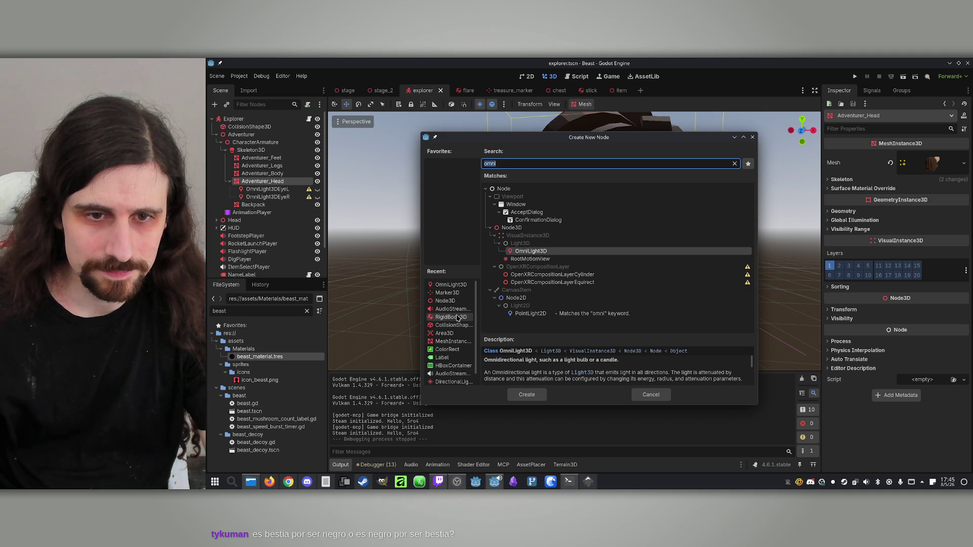
key(BackSpace)
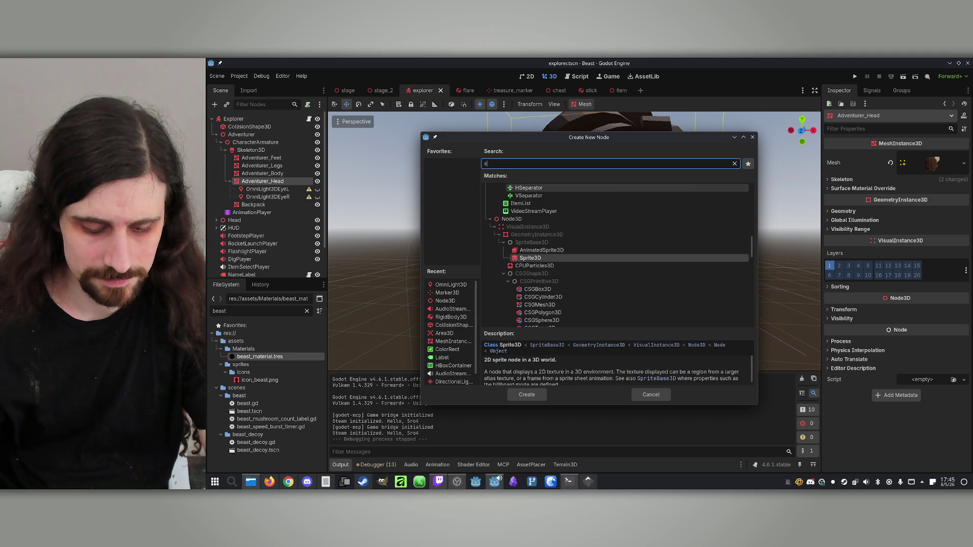
text(mesh)
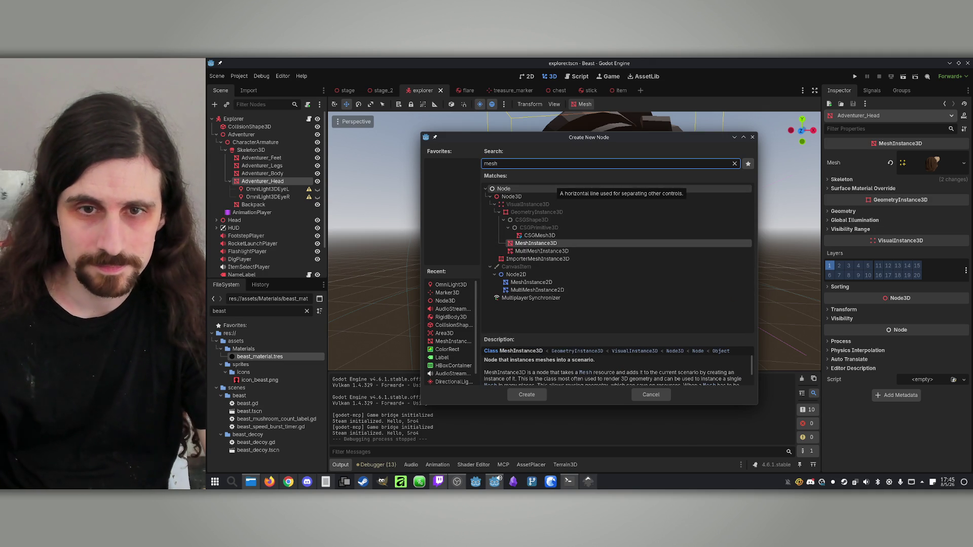
click(567, 246)
double_click(567, 244)
click(284, 212)
click(284, 205)
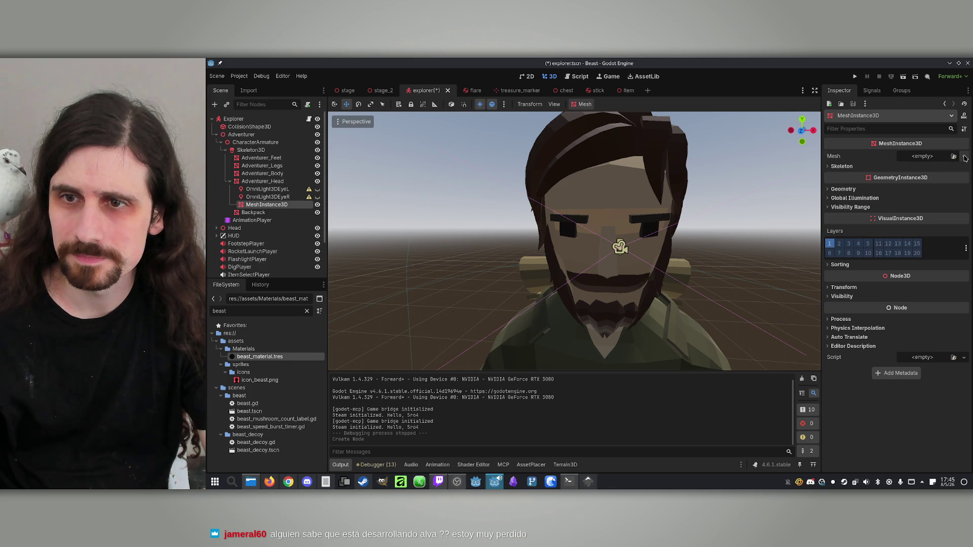
Give the node a new SphereMesh and move it up to the character's head.
click(964, 156)
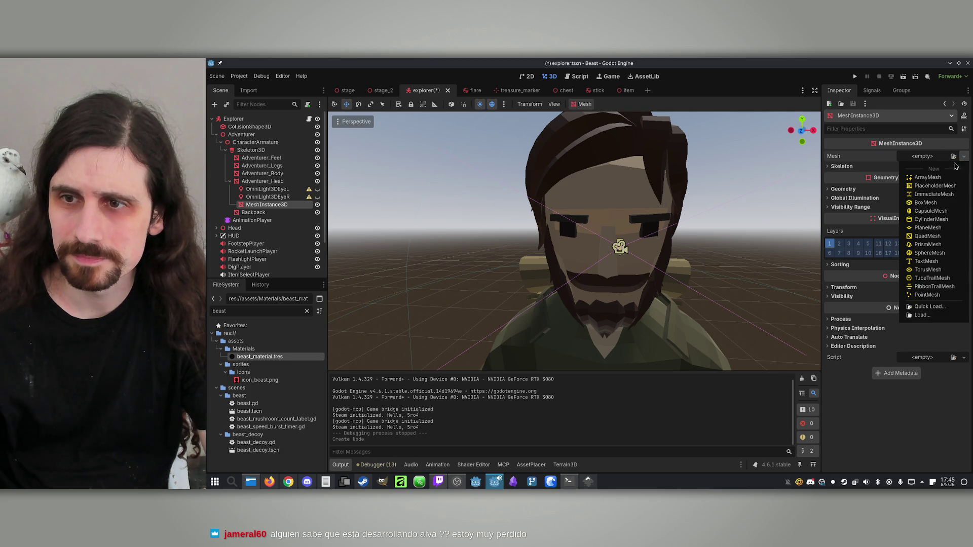
click(925, 252)
scroll(597, 246, down, 10)
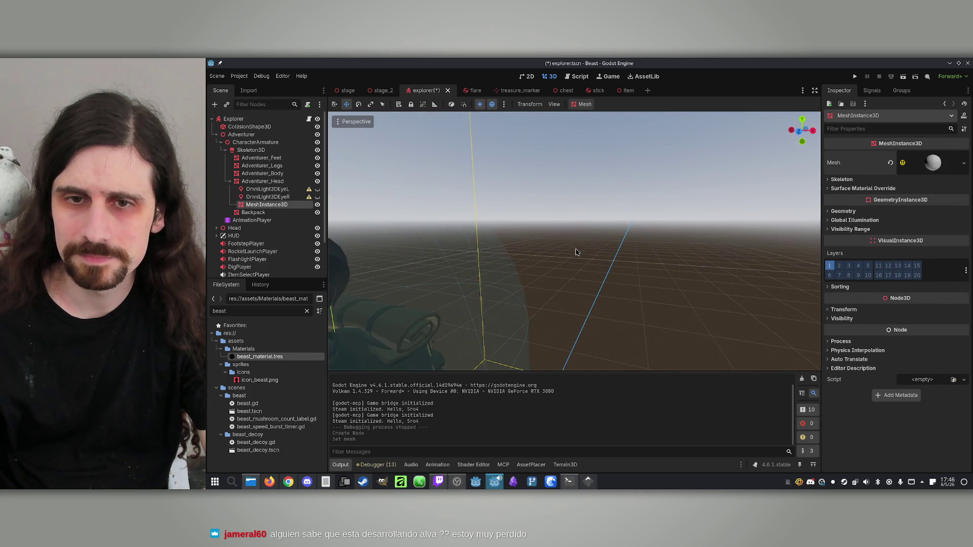
drag(586, 310, 581, 207)
drag(556, 252, 526, 275)
scroll(526, 275, up, 2)
scroll(575, 241, up, 2)
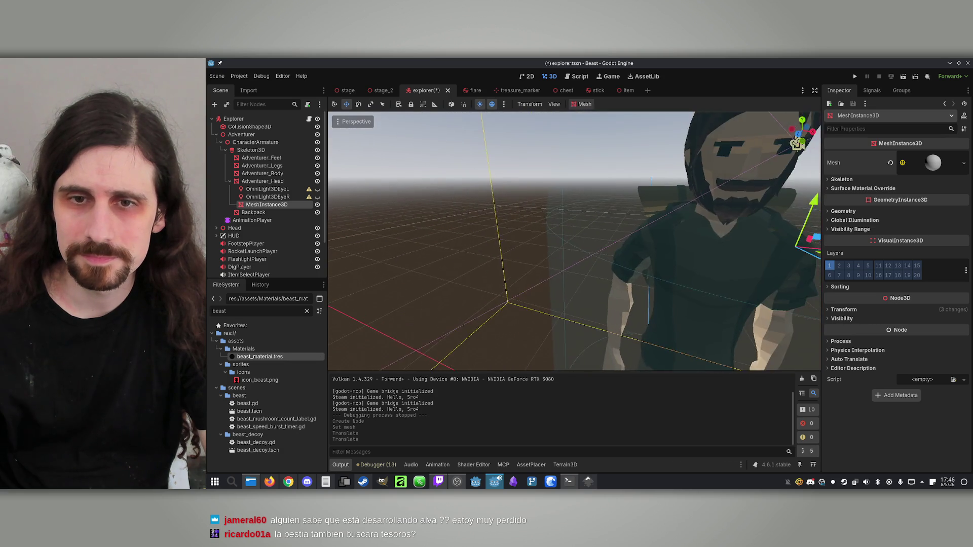
scroll(575, 241, down, 5)
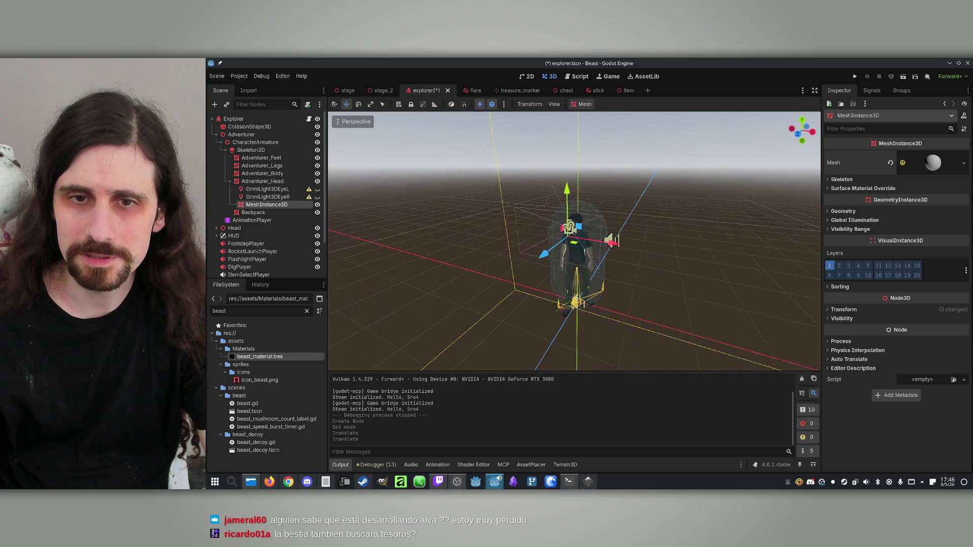
scroll(575, 241, down, 3)
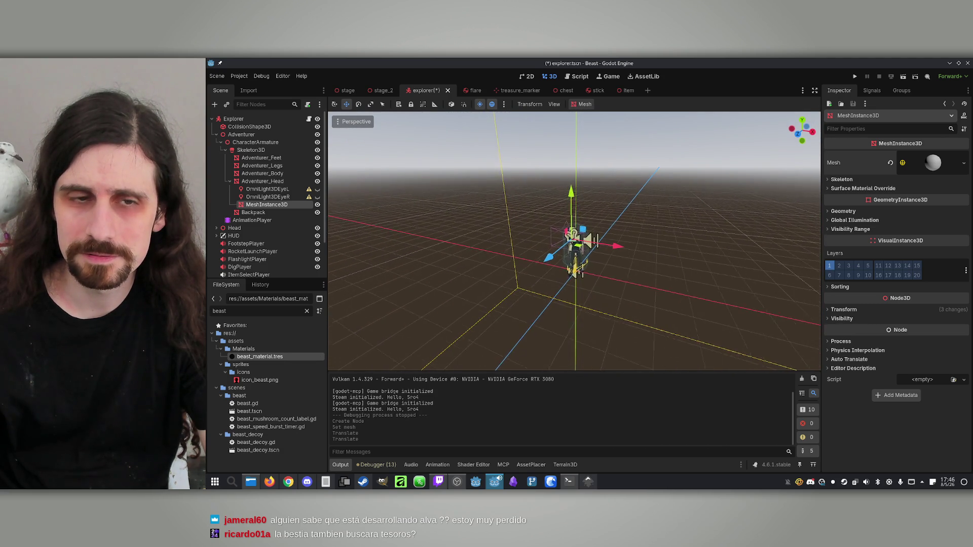
scroll(574, 241, up, 4)
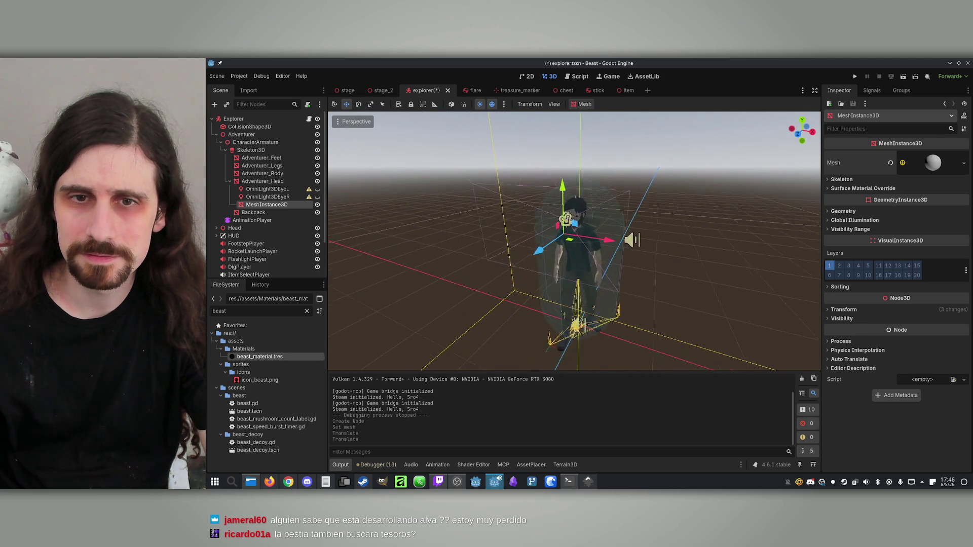
scroll(575, 241, up, 3)
scroll(574, 241, down, 2)
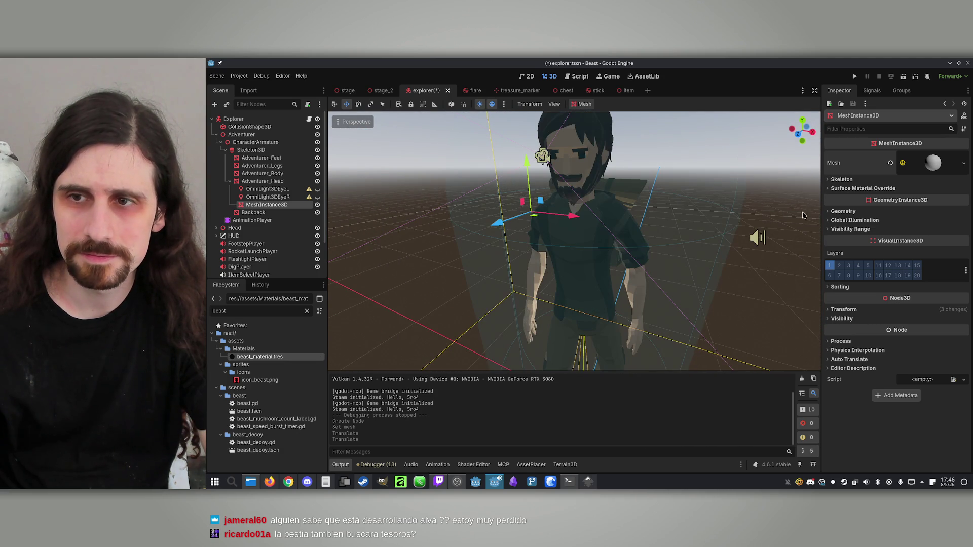
Assign a new StandardMaterial3D to the sphere and raise it slightly at the head.
click(932, 162)
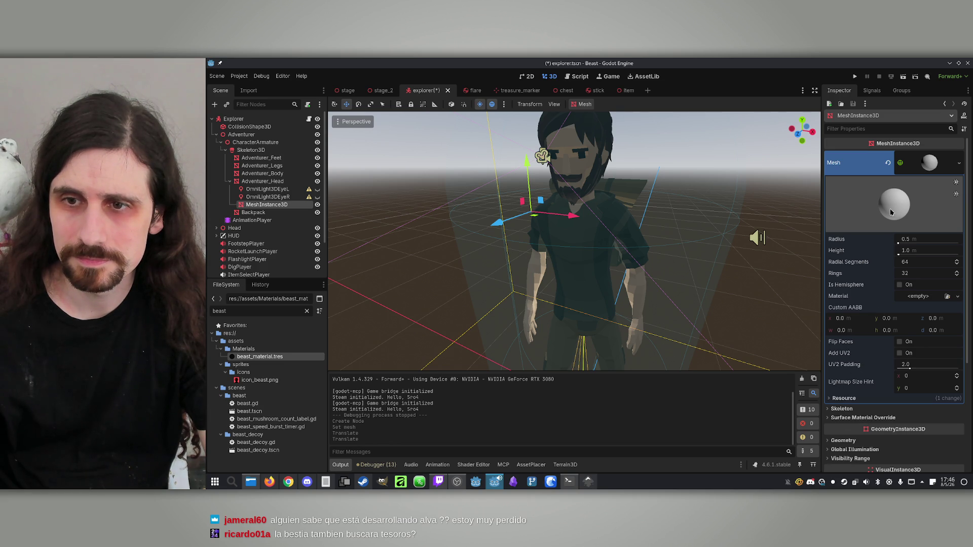
click(957, 296)
click(938, 318)
click(931, 302)
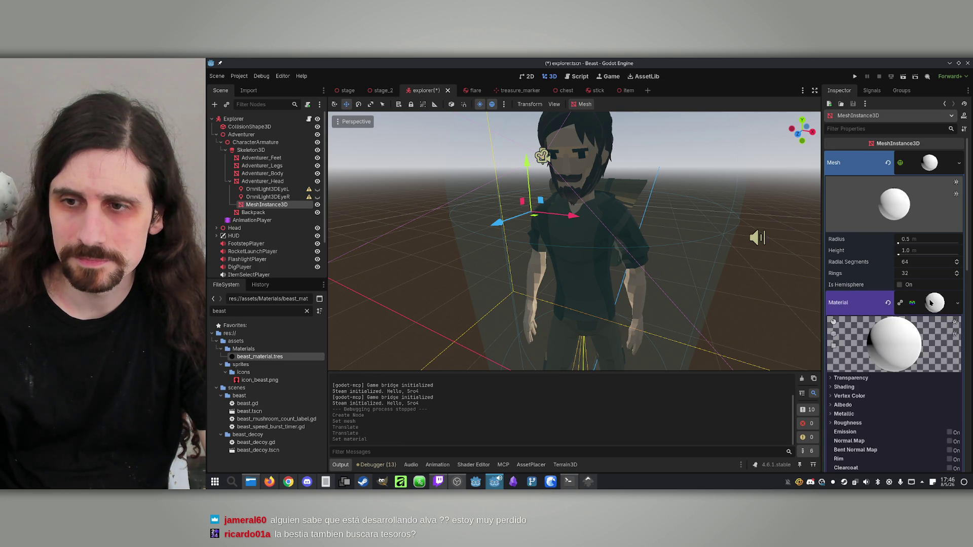
scroll(877, 357, down, 2)
mouse_move(501, 228)
mouse_down()
mouse_move(553, 177)
mouse_move(559, 111)
mouse_up()
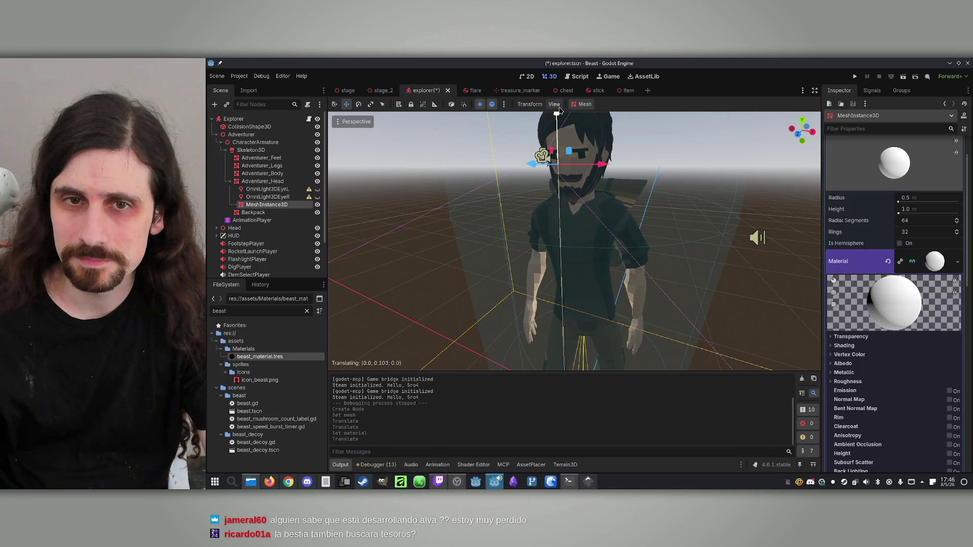
key(f)
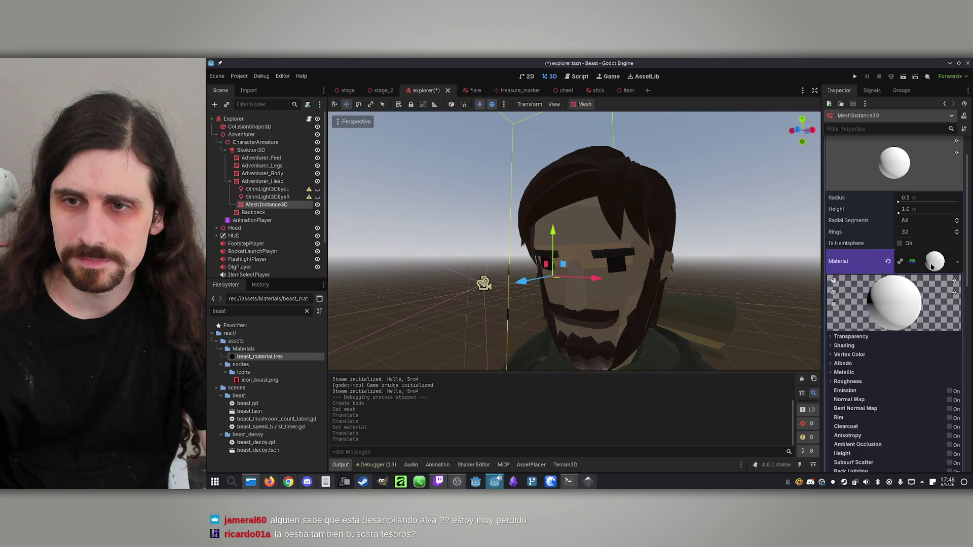
Expand the node's Transform settings and begin editing its Scale.
click(930, 269)
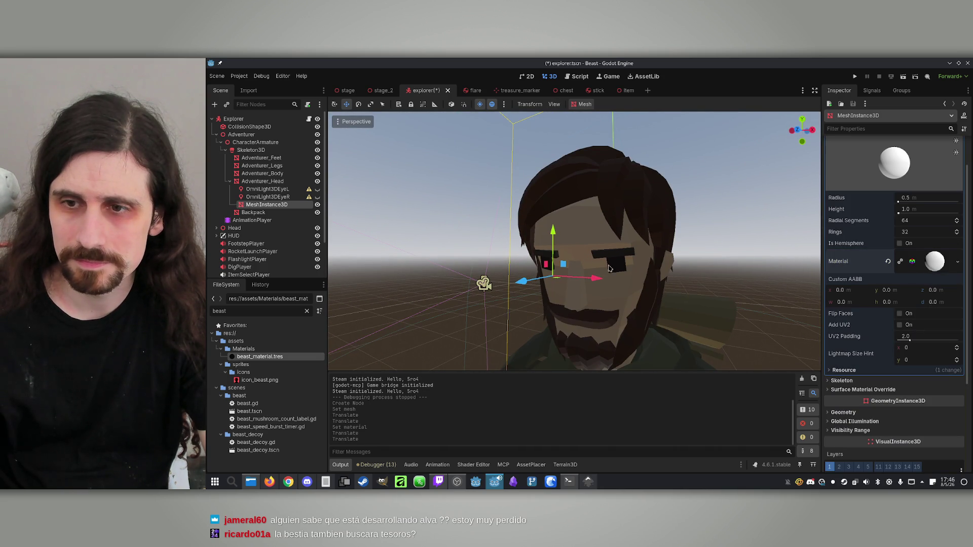
scroll(853, 391, down, 2)
scroll(845, 380, down, 4)
click(844, 388)
scroll(841, 395, down, 2)
click(846, 401)
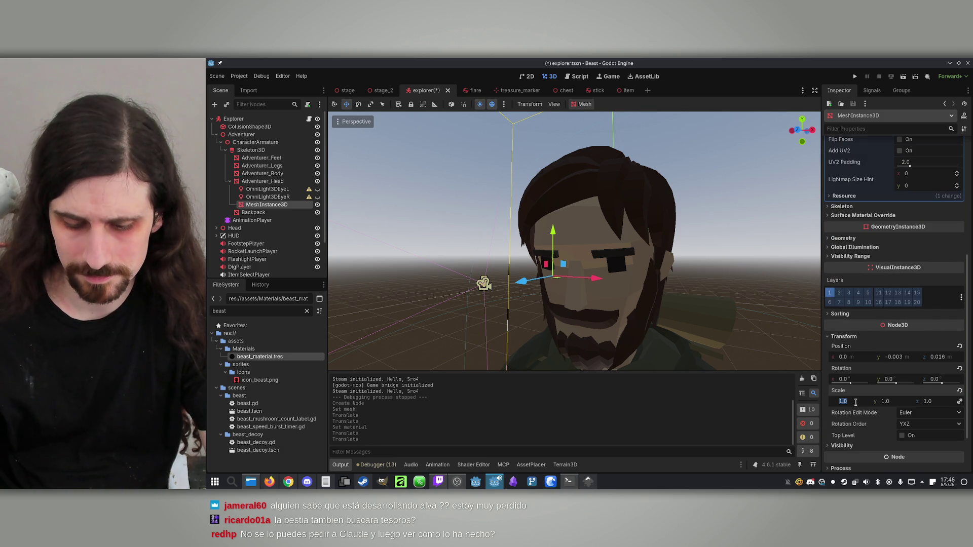
Try sphere scales of 10, 100 and 1, ending at 0.01.
text(10)
key(Return)
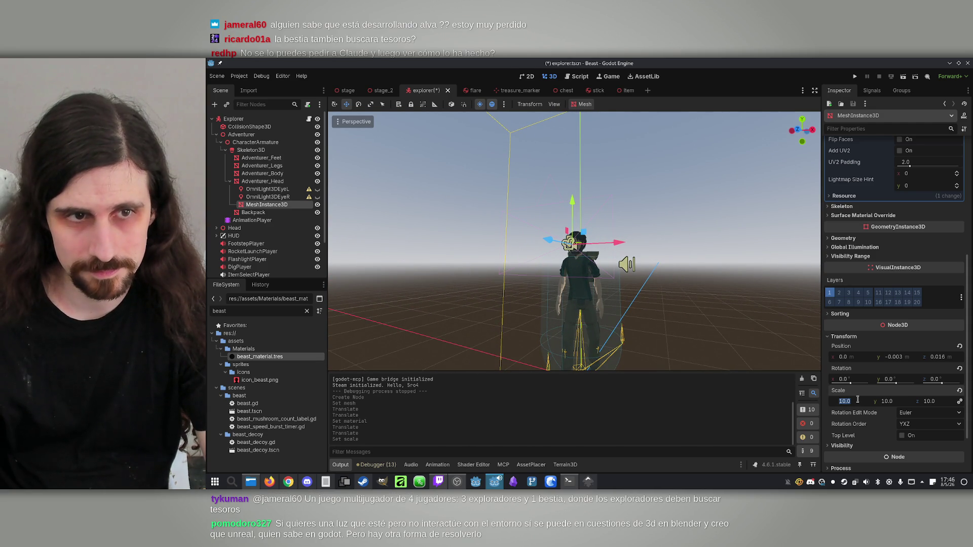
text(00)
key(Return)
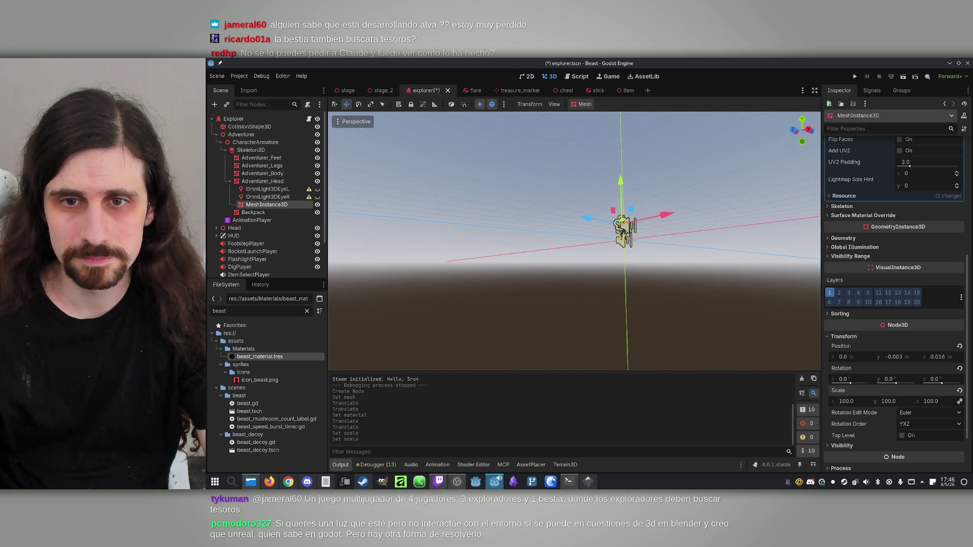
text(10)
key(Return)
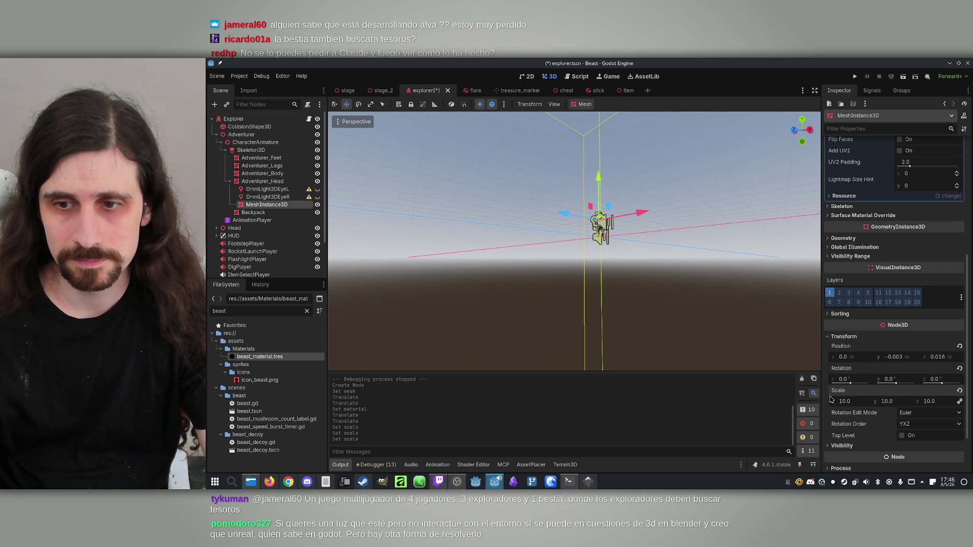
key(Return)
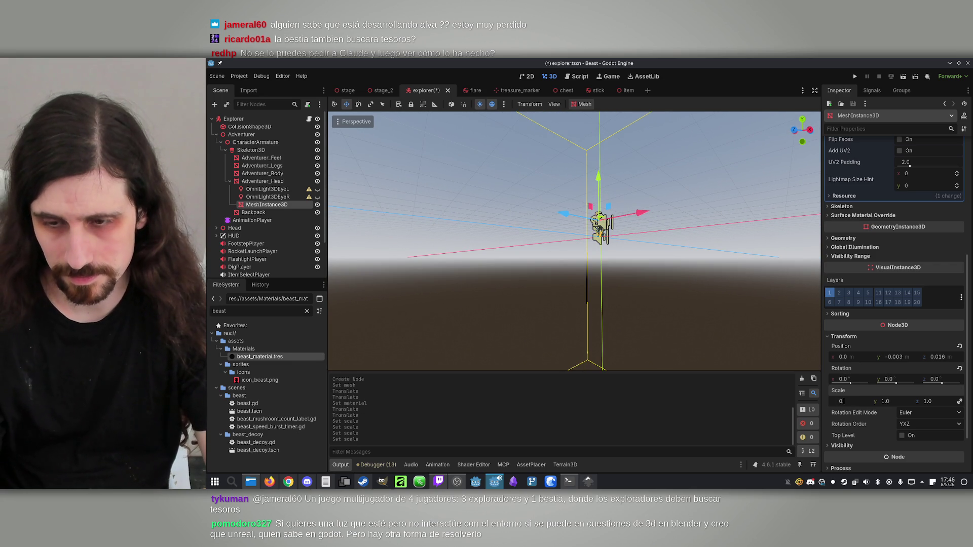
text(.01)
key(Return)
key(f)
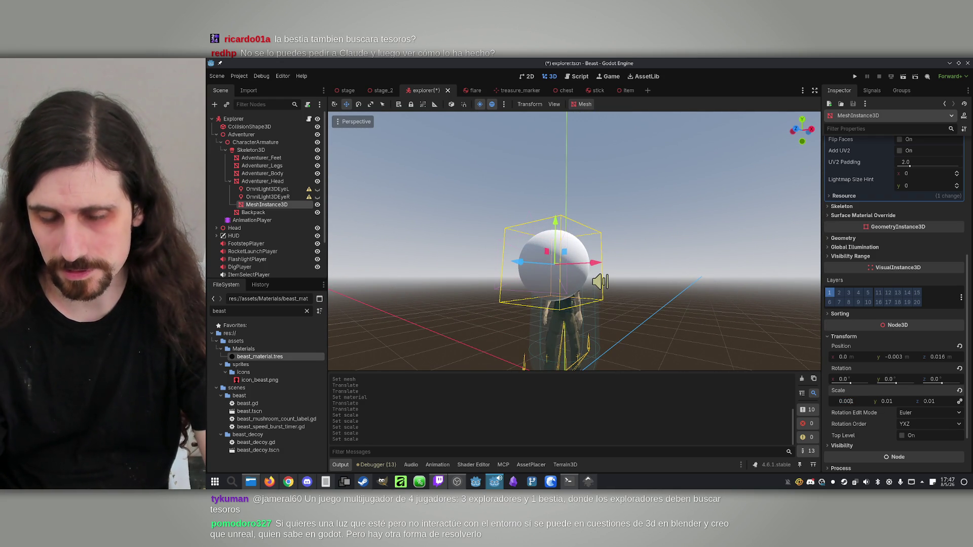
Shrink the sphere's scale to 0.001, restoring it after a near-zero attempt.
text(0)
key(Return)
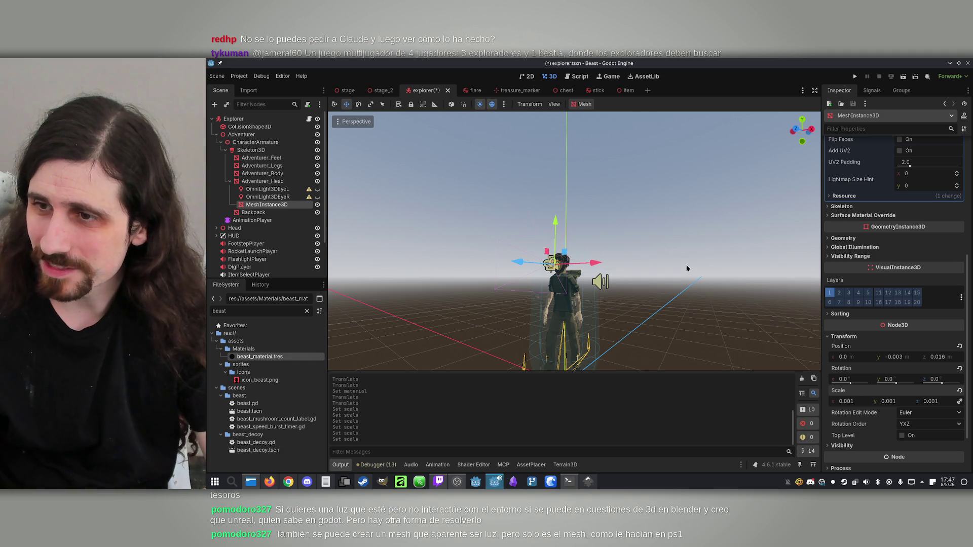
key(f)
scroll(687, 269, up, 4)
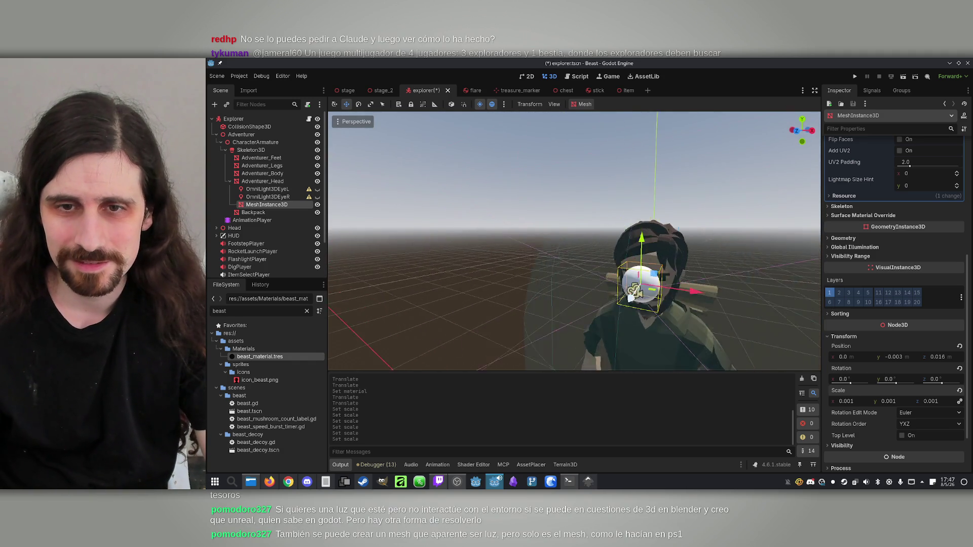
drag(686, 269, 658, 269)
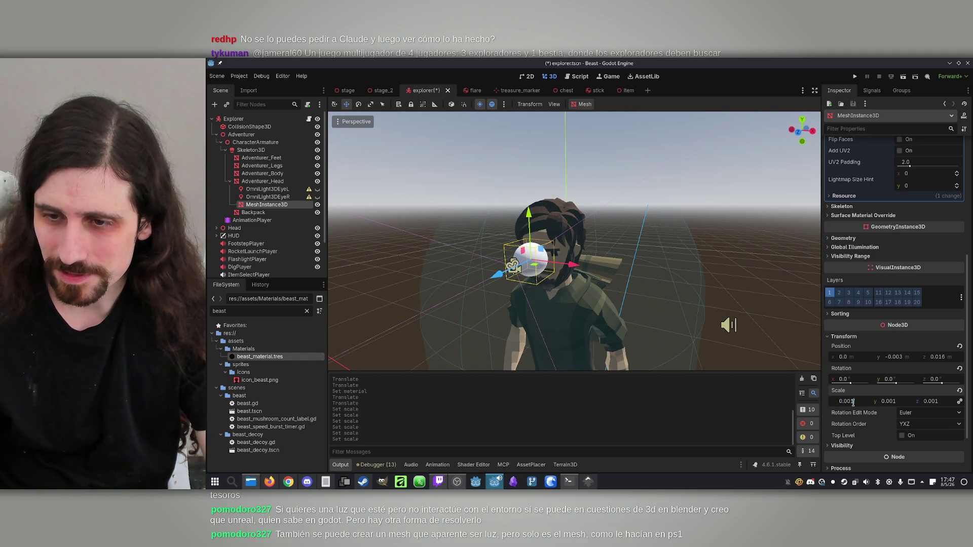
text(0.0008)
text(0.0001)
key(Return)
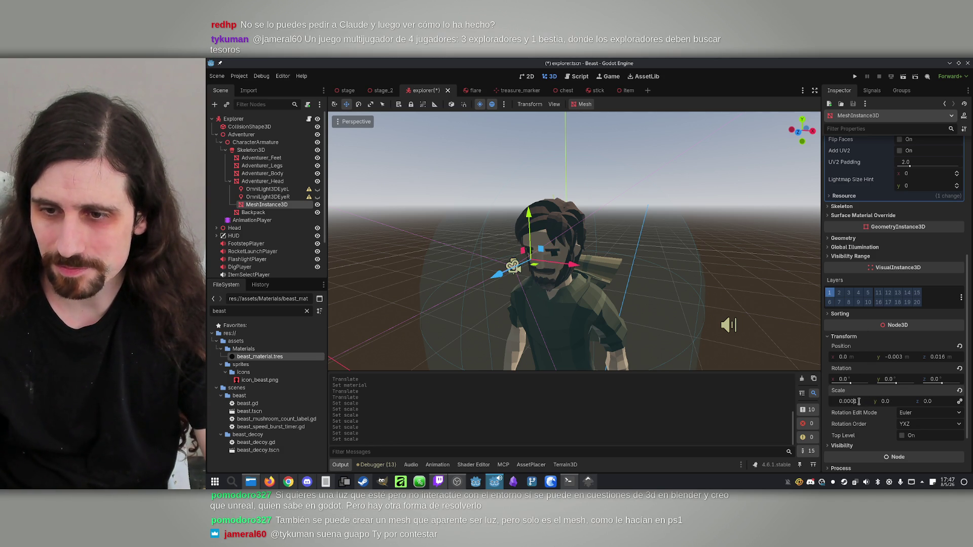
key(Return)
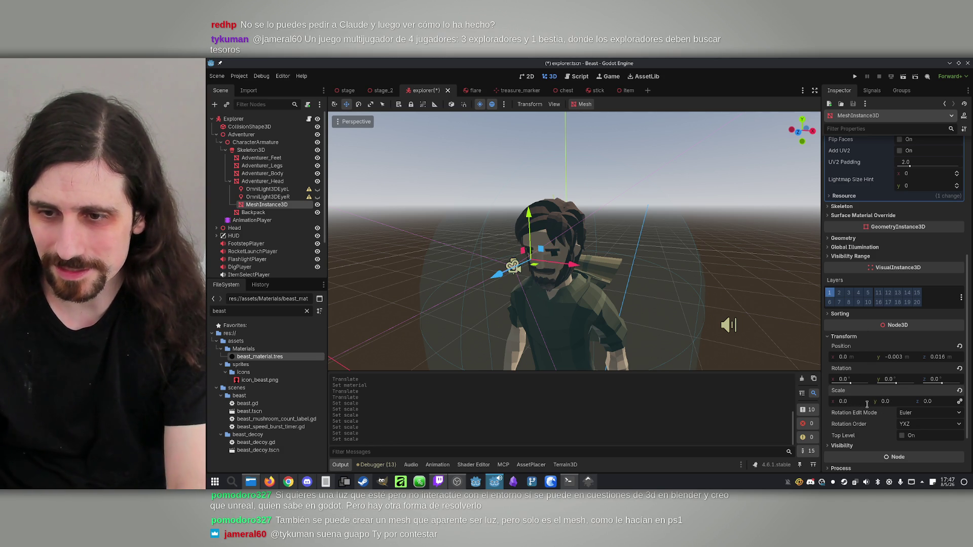
click(860, 402)
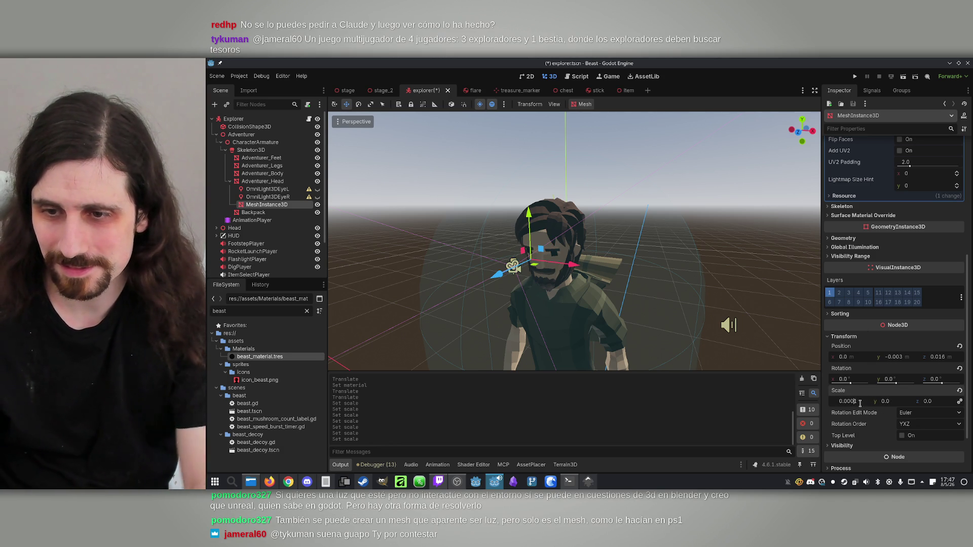
key(BackSpace)
key(Return)
key(f)
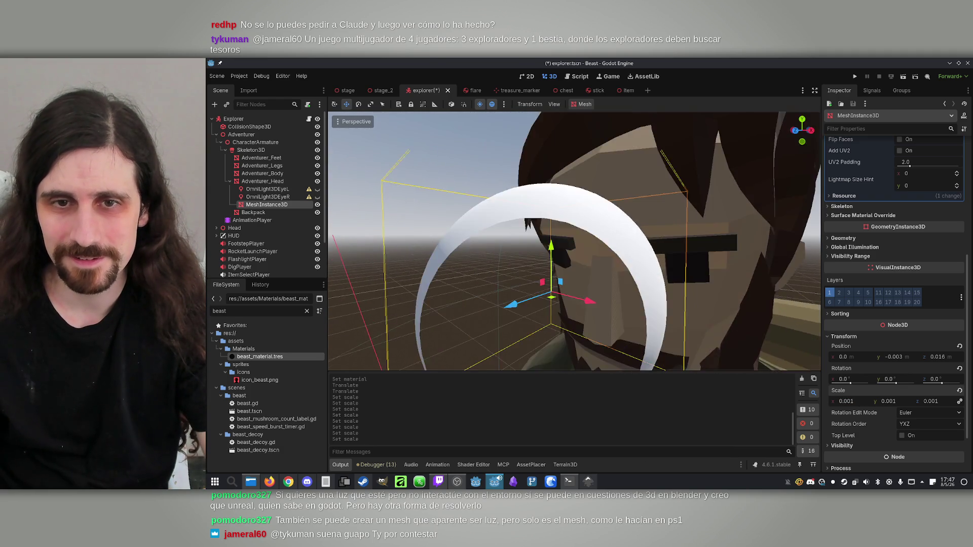
Move the sphere sideways along X onto the face and begin editing its radius.
scroll(573, 240, down, 3)
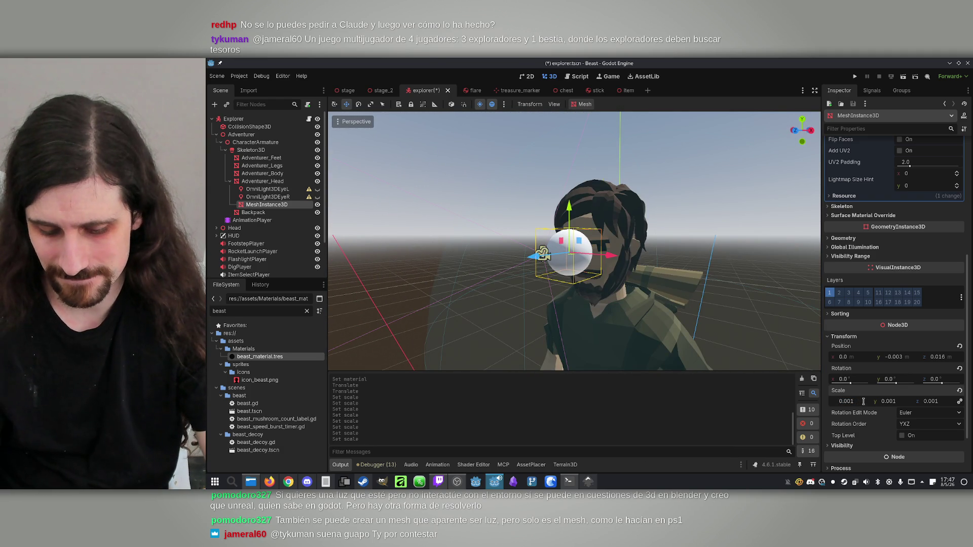
text(05)
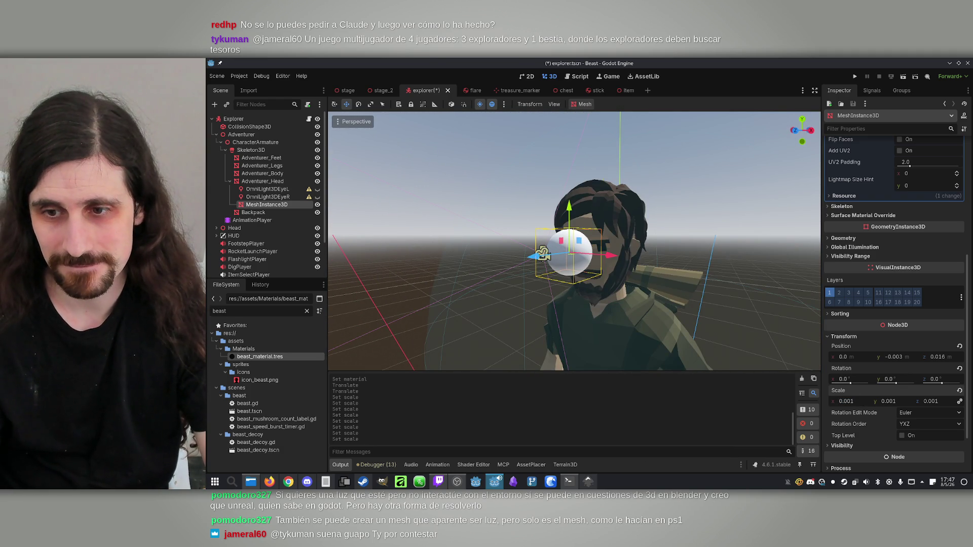
mouse_move(574, 241)
mouse_down()
mouse_move(574, 193)
mouse_move(611, 286)
mouse_up()
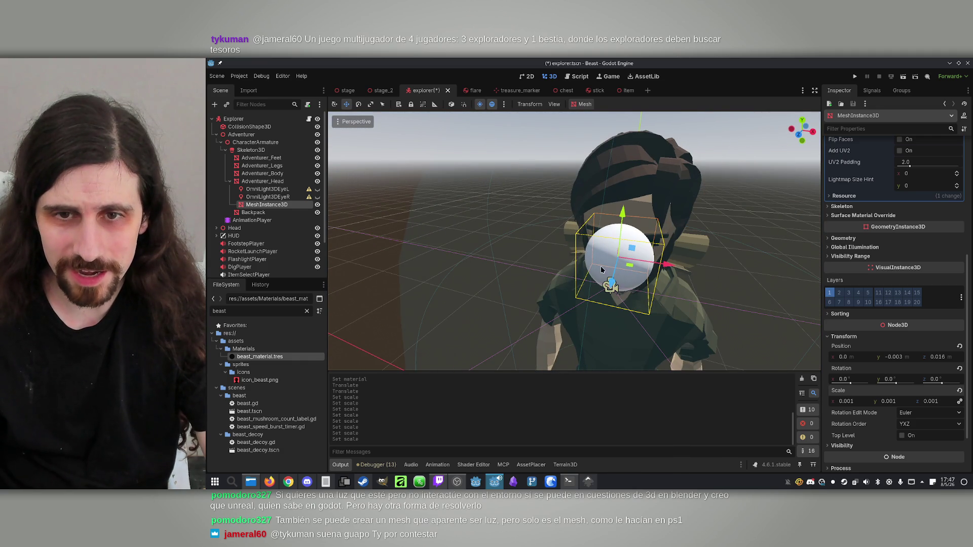
drag(667, 264, 703, 254)
mouse_move(703, 255)
mouse_down()
mouse_move(634, 223)
mouse_move(608, 283)
mouse_move(567, 228)
mouse_up()
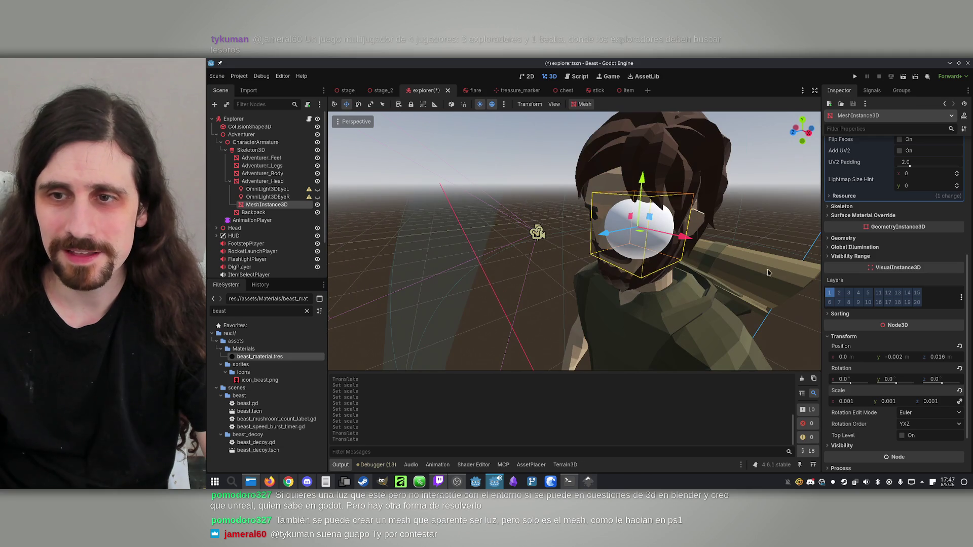
scroll(882, 213, up, 5)
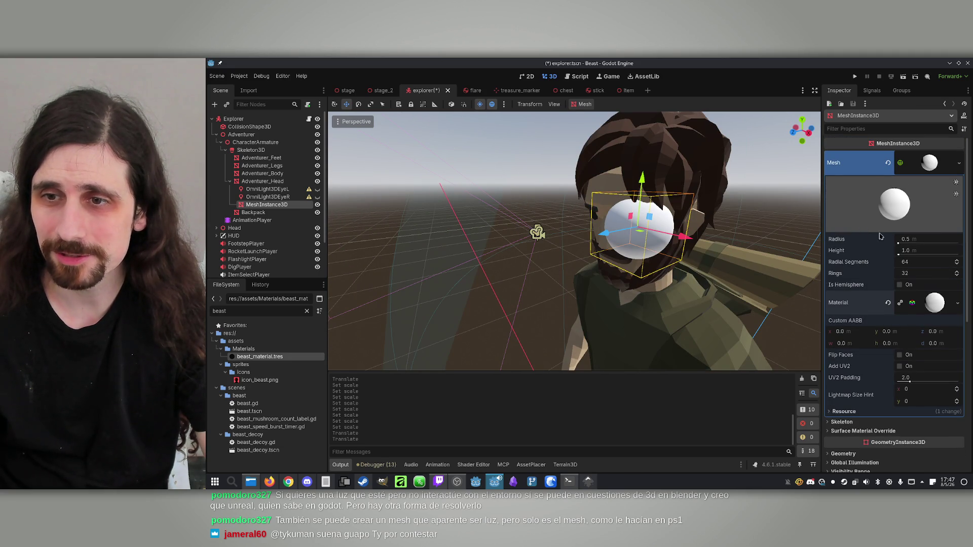
click(918, 243)
Set the sphere mesh's radius to 0.1 and height to 0.1.
text(0.1)
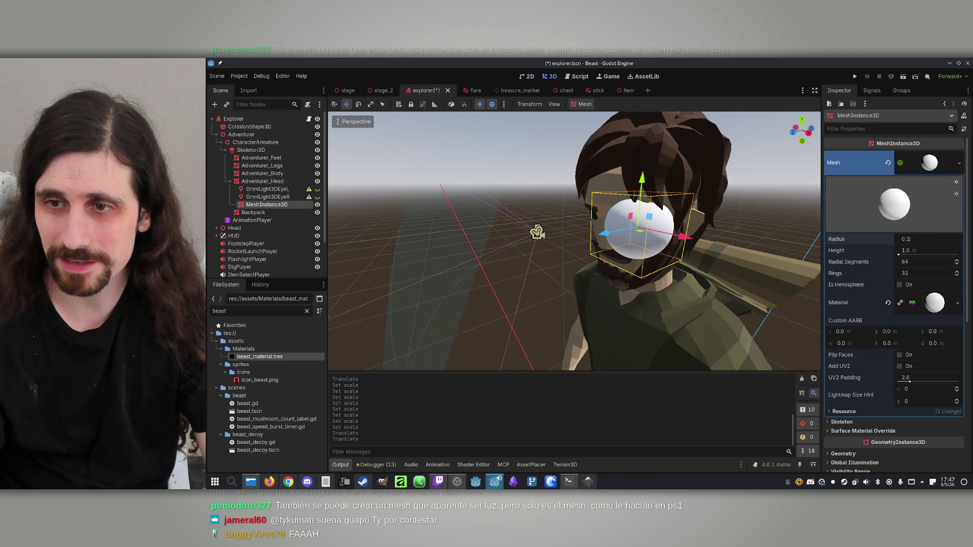
key(Return)
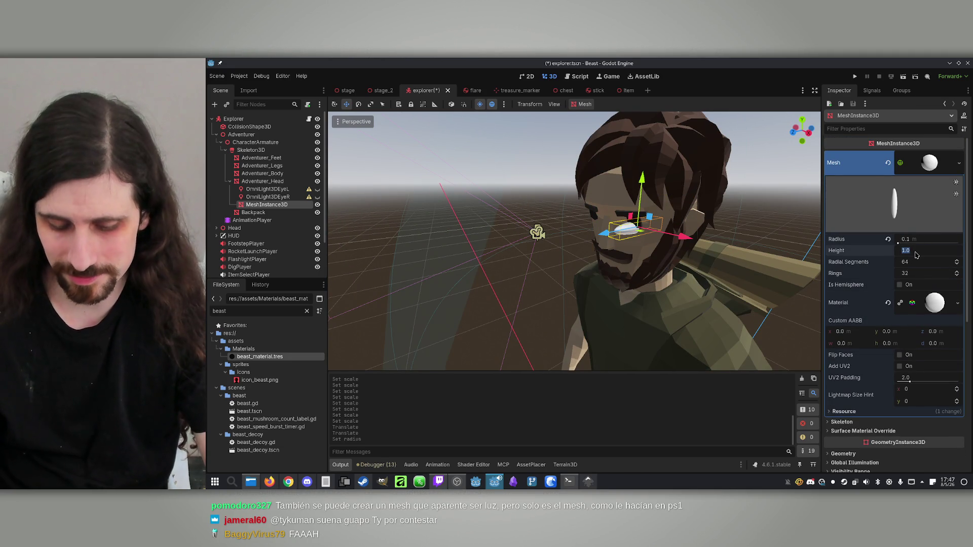
text(0.1)
key(Return)
Place the small sphere over the right eye and duplicate it.
drag(610, 234, 600, 234)
key(f)
scroll(542, 142, down, 5)
mouse_move(606, 220)
mouse_down()
mouse_move(606, 206)
mouse_move(609, 228)
mouse_up()
drag(447, 222, 456, 223)
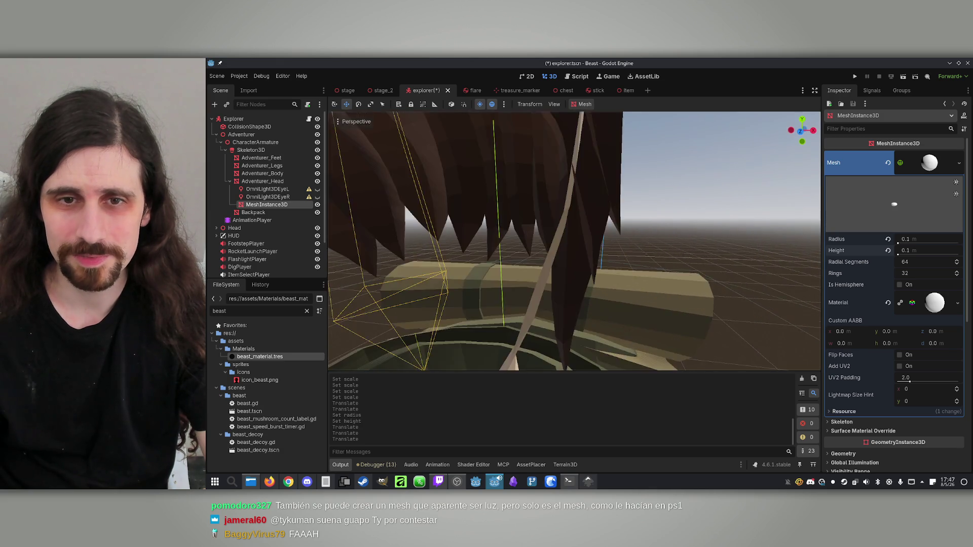
key(a)
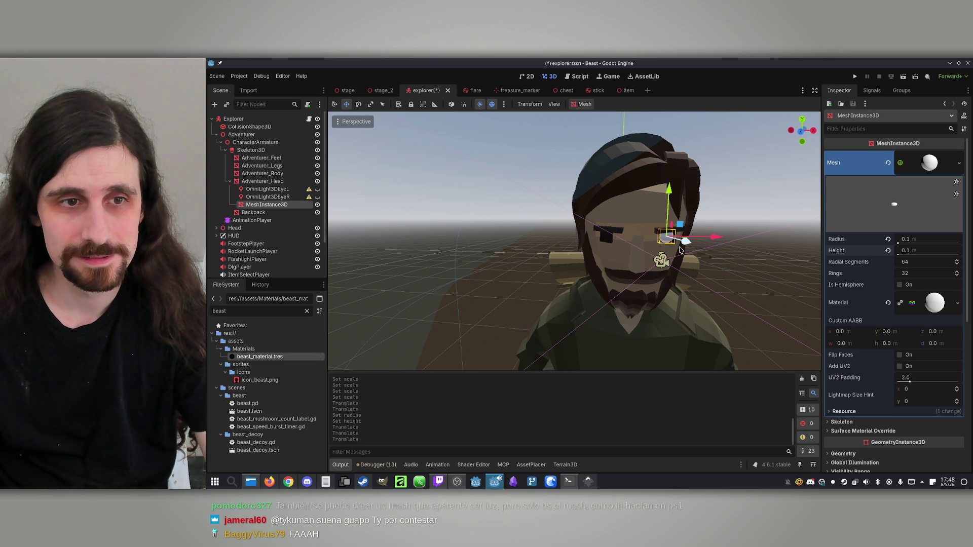
key(ctrl+d)
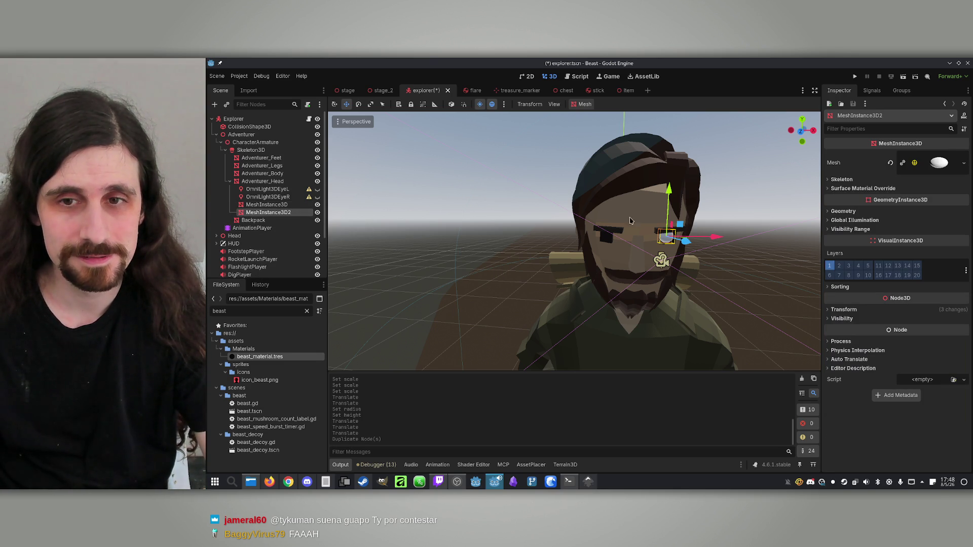
Move the copy to the left eye and enable white emission on the eye material.
drag(711, 241, 649, 247)
click(266, 204)
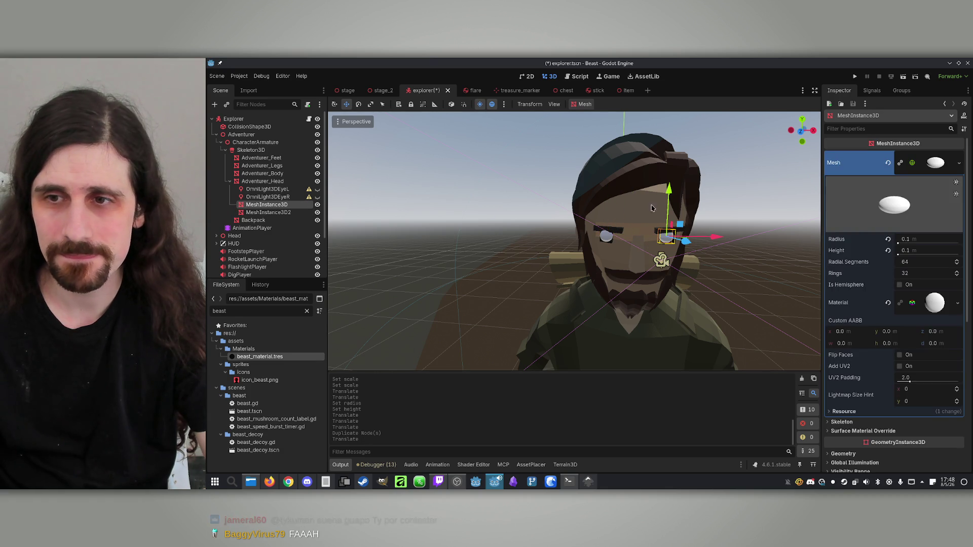
click(929, 311)
scroll(887, 342, down, 10)
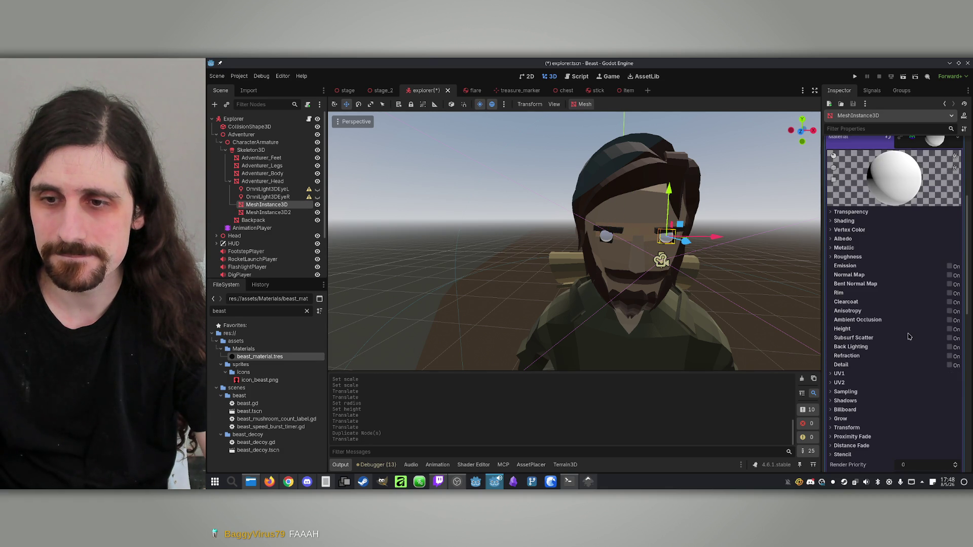
scroll(850, 295, up, 2)
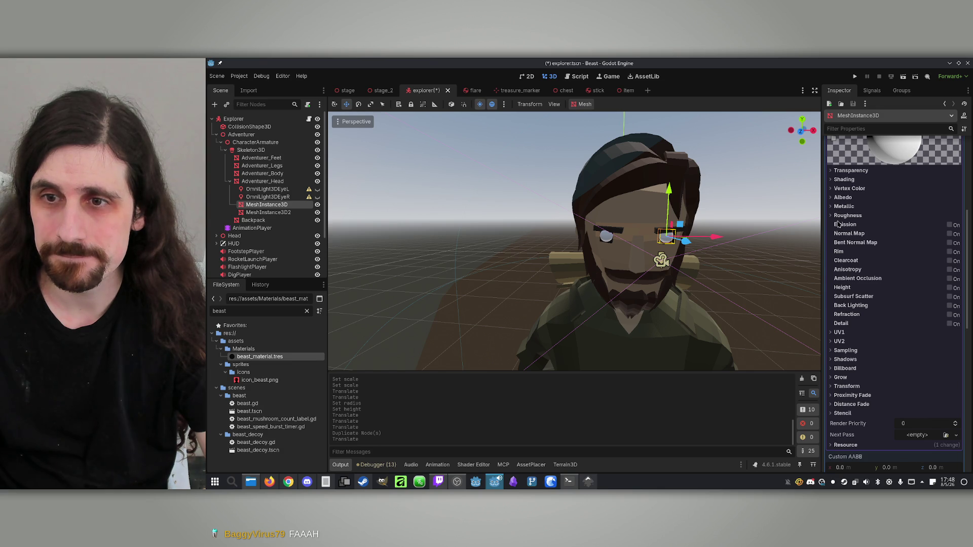
click(950, 225)
click(911, 235)
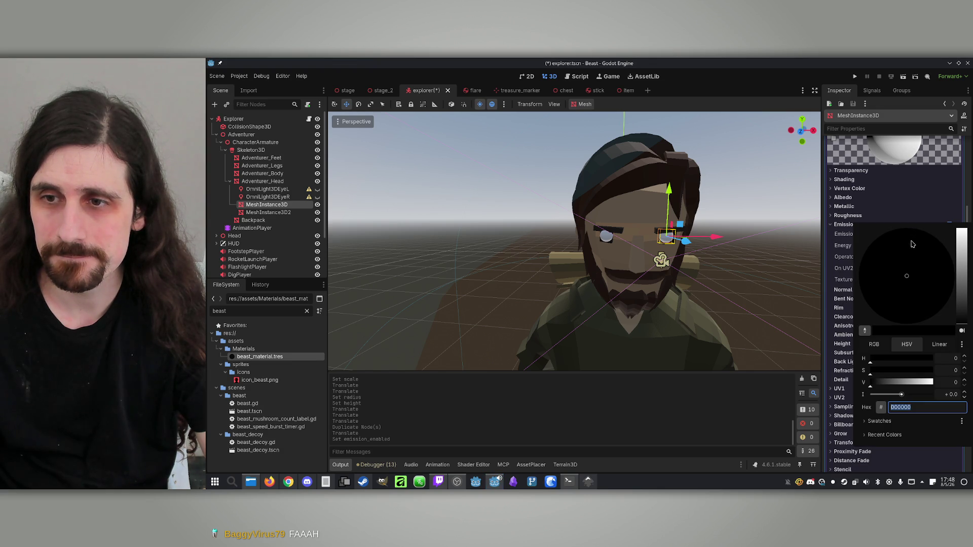
drag(963, 267, 960, 226)
click(836, 259)
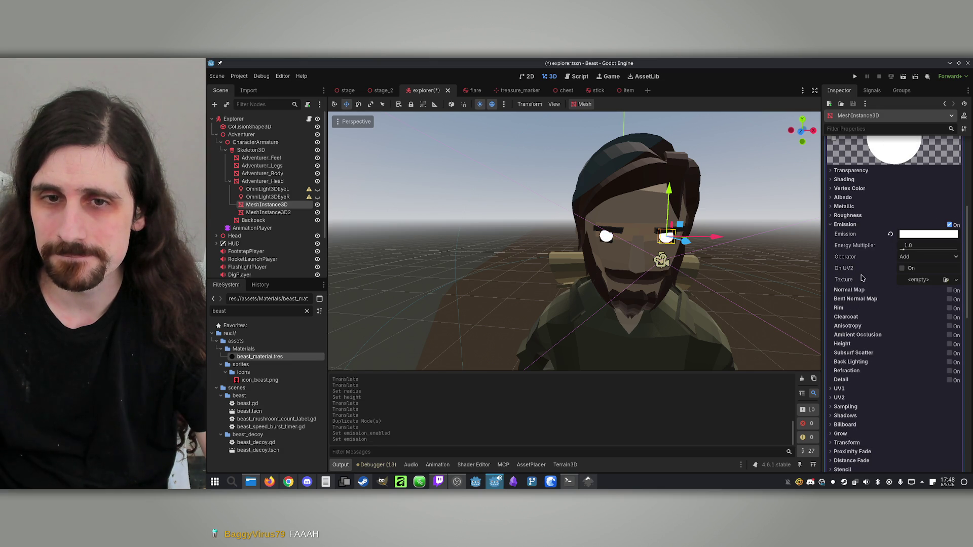
Parent the eye meshes under OmniLight3DEyeL and OmniLight3DEyeR, then run the project.
click(277, 211)
drag(276, 207, 278, 191)
drag(269, 213, 282, 205)
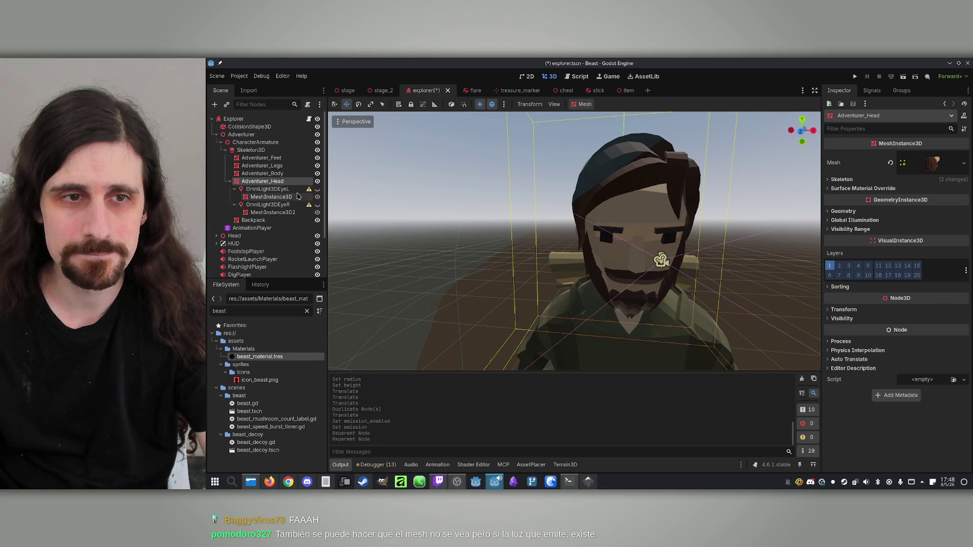
click(317, 189)
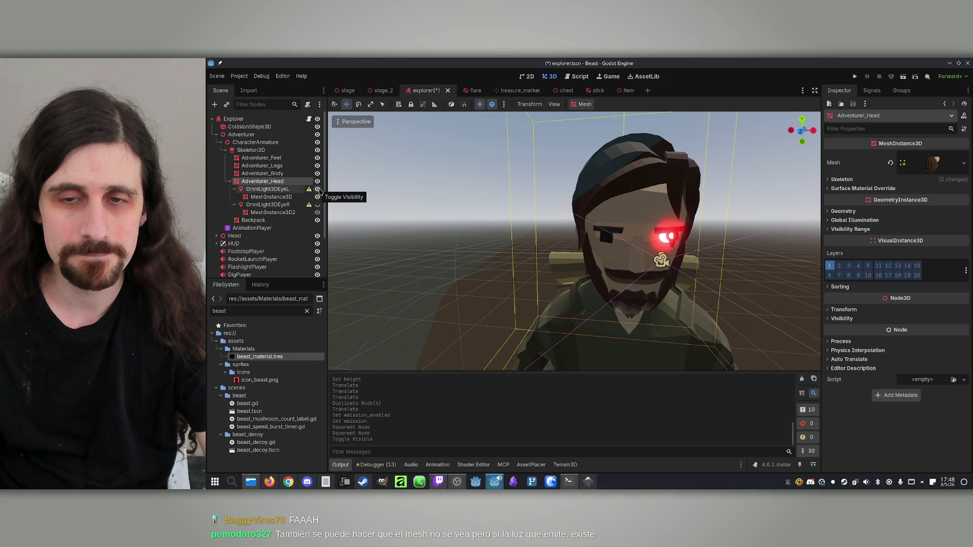
click(317, 189)
click(318, 205)
click(318, 205)
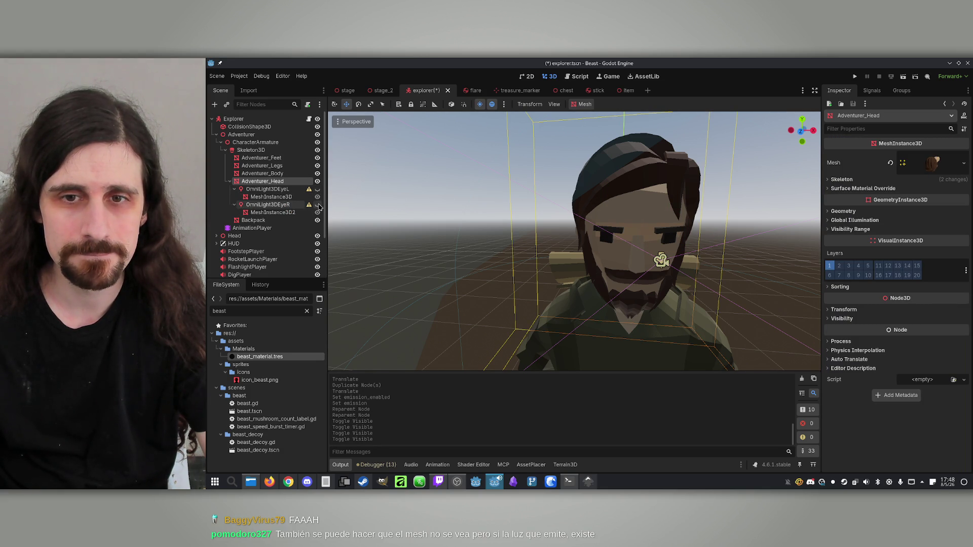
click(855, 77)
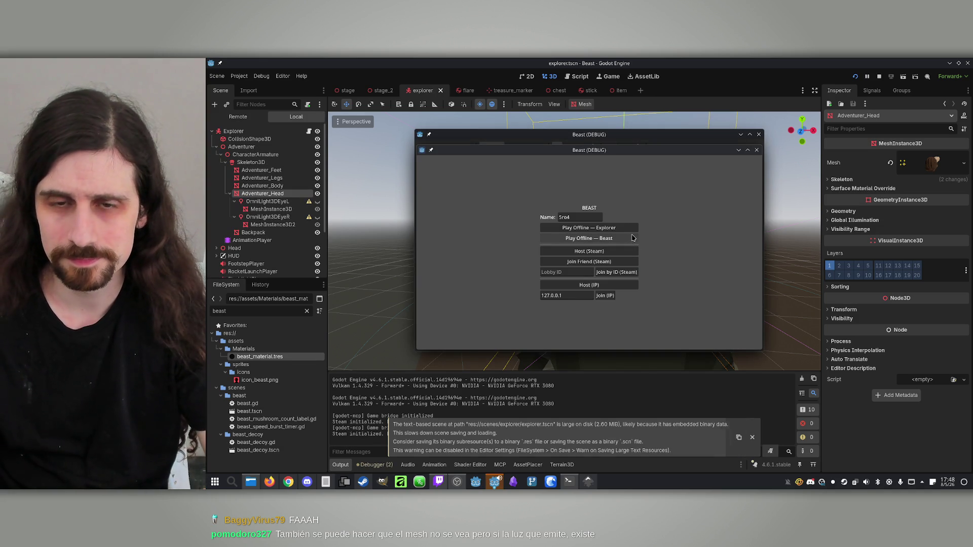
Walk through the forest offline to check the beast's glowing eyes, then stop the game.
click(628, 239)
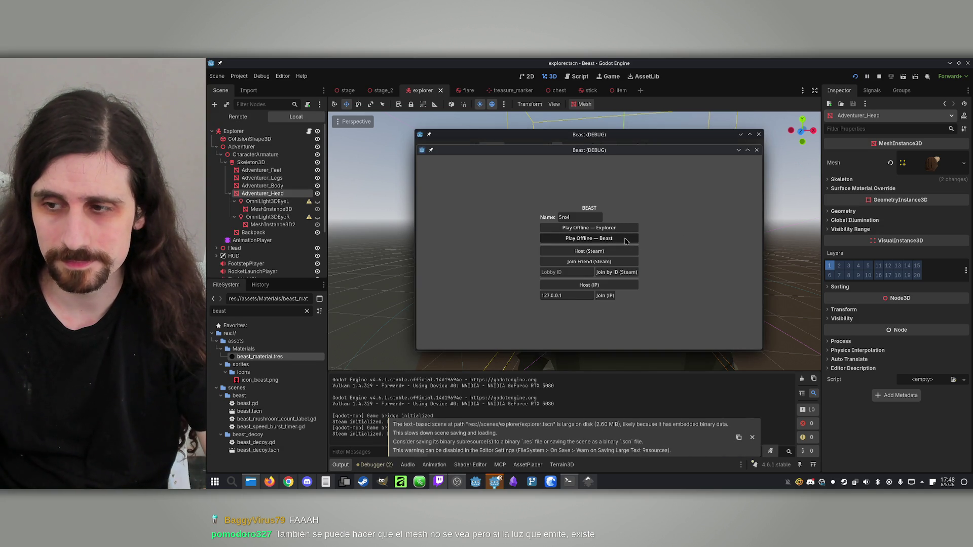
key(w)
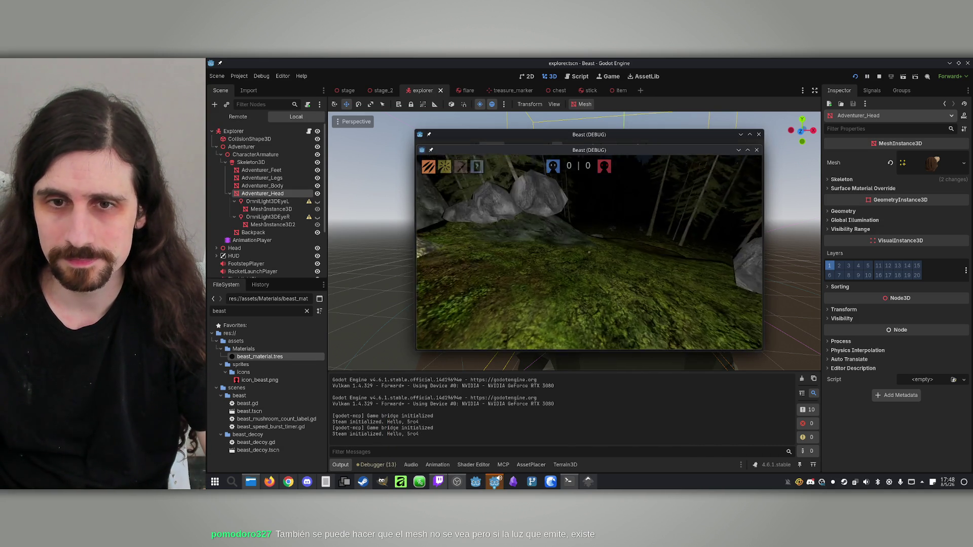
key(w)
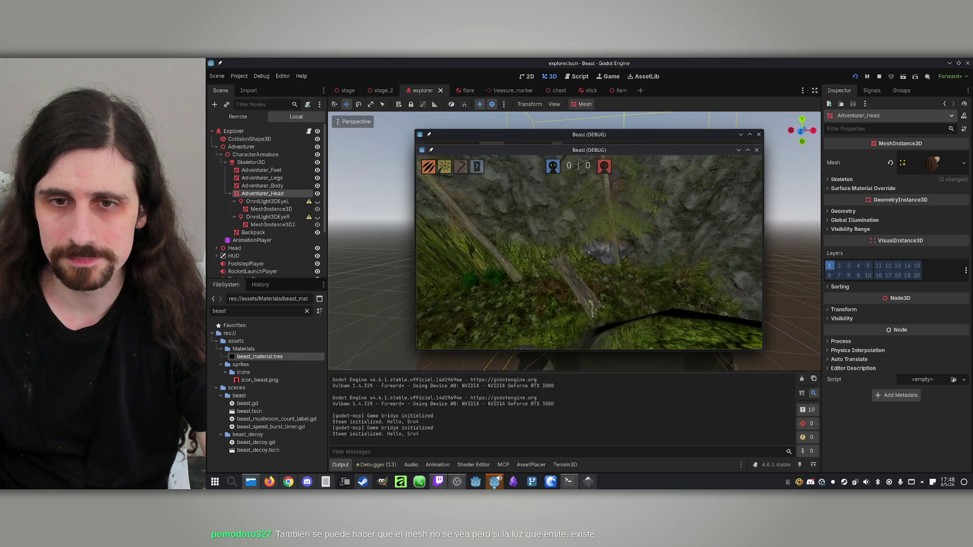
key(w)
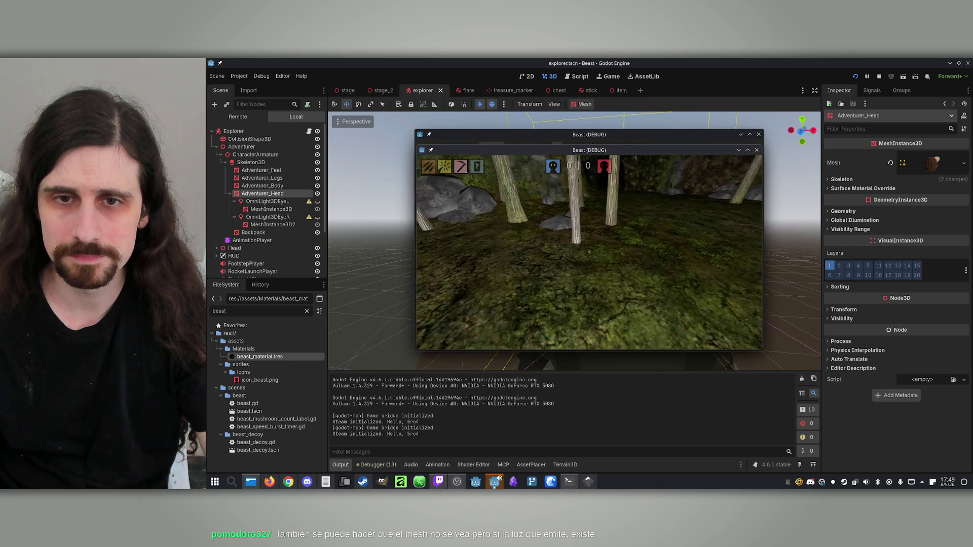
key(w)
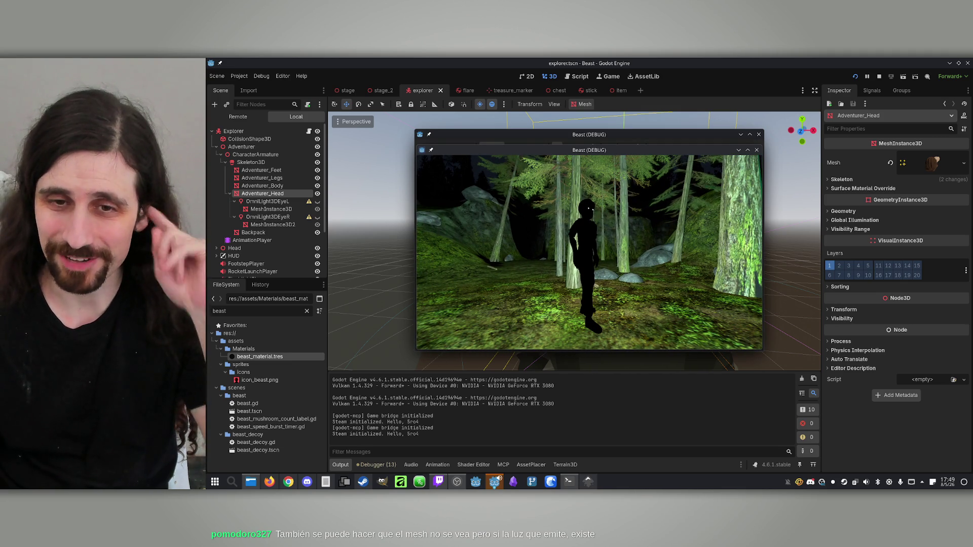
key(super)
key(super)
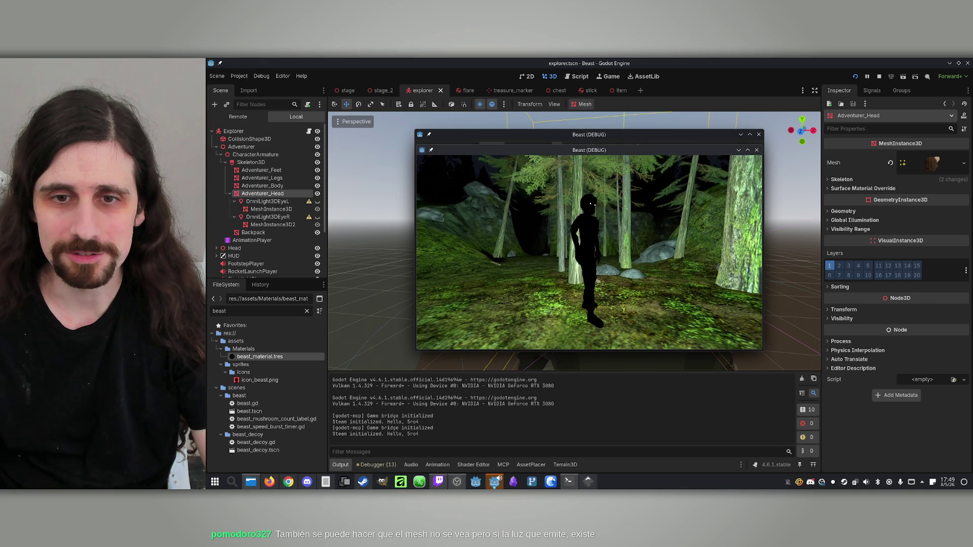
key(super)
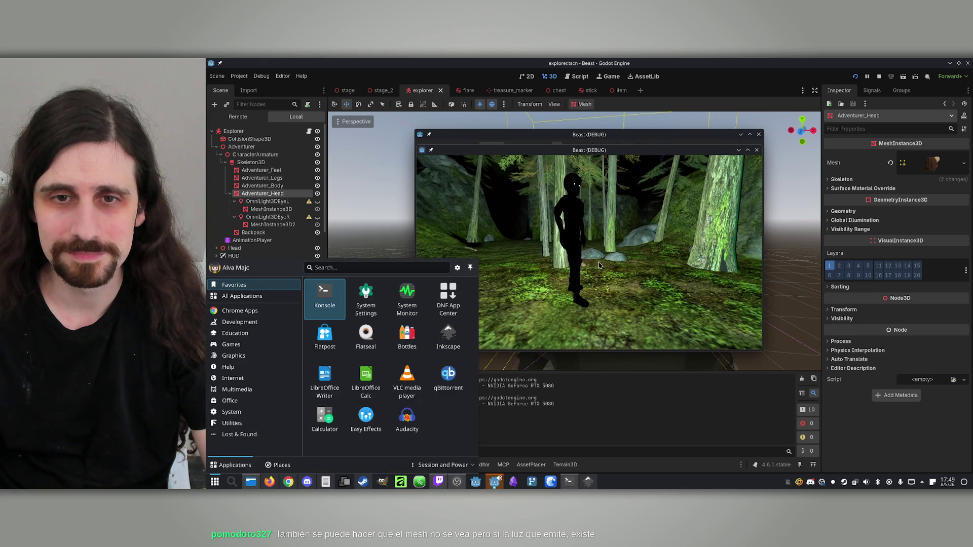
click(607, 244)
key(super)
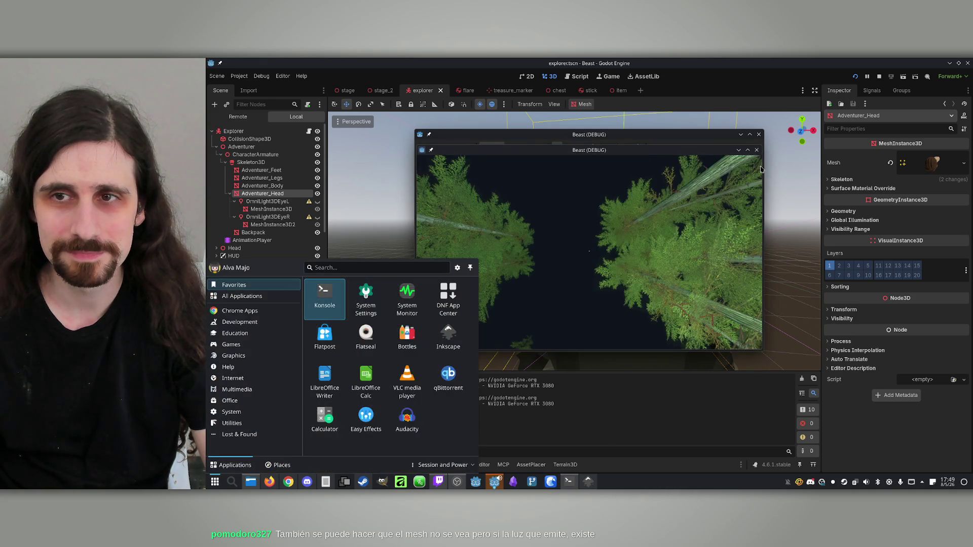
click(879, 76)
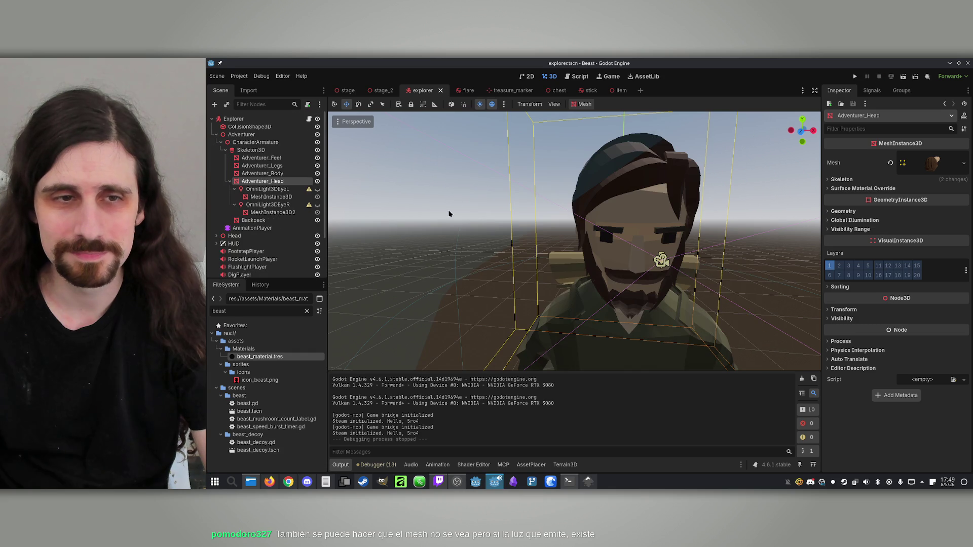
Move the eye mesh under Adventurer_Head and delete the two eye OmniLight3D nodes.
mouse_move(287, 200)
mouse_down()
mouse_move(273, 182)
mouse_move(272, 202)
mouse_move(274, 185)
mouse_up()
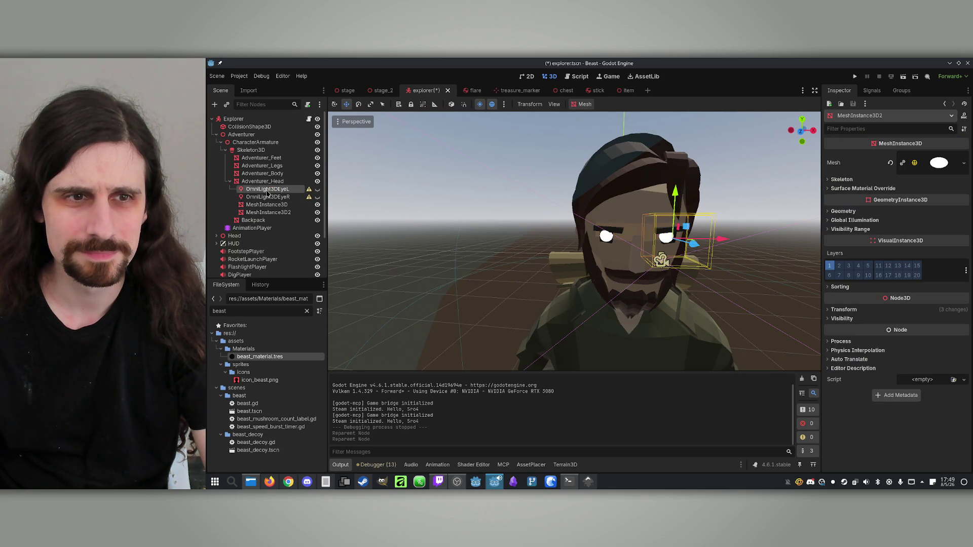
click(267, 189)
shift+click(267, 196)
key(Delete)
key(Return)
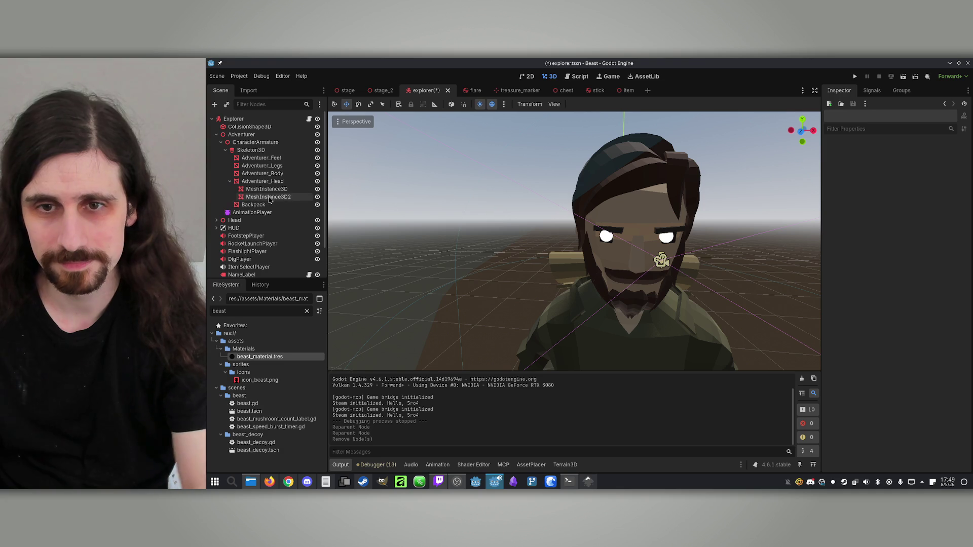
click(268, 197)
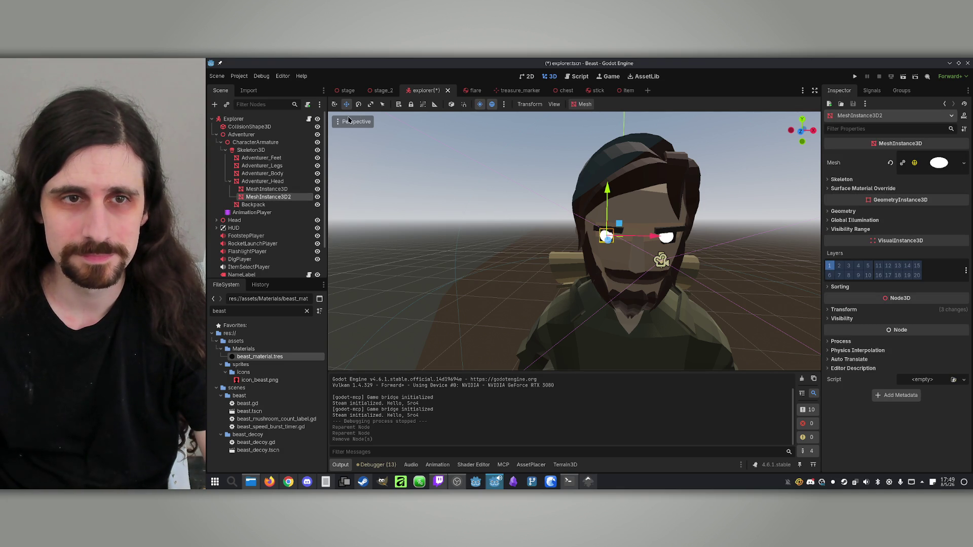
Set the eye sphere mesh radius to 0.15.
ctrl+click(267, 189)
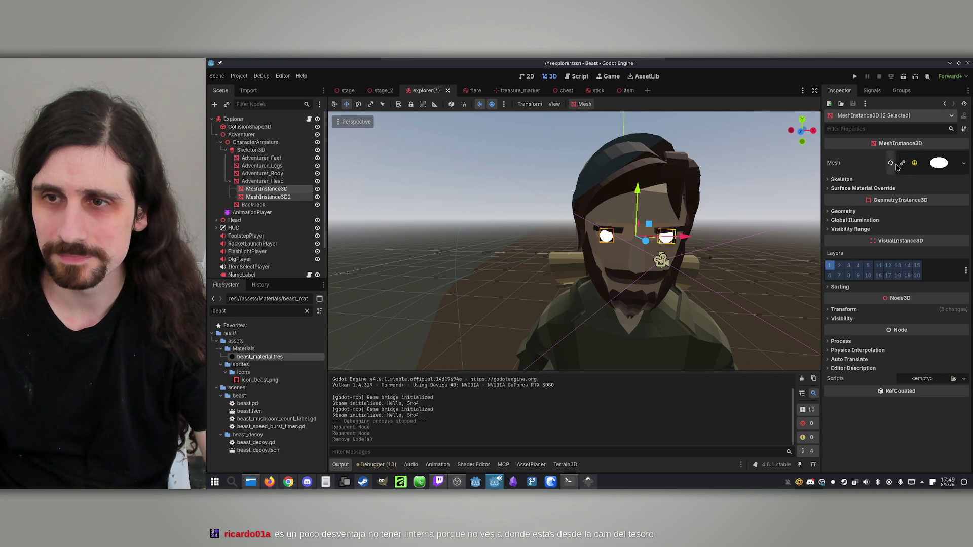
click(945, 162)
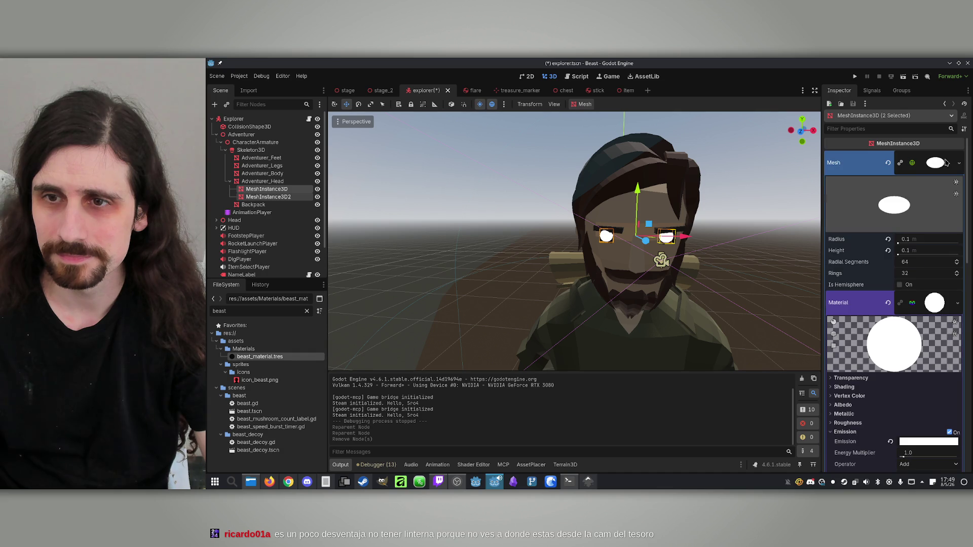
click(292, 191)
scroll(906, 200, up, 5)
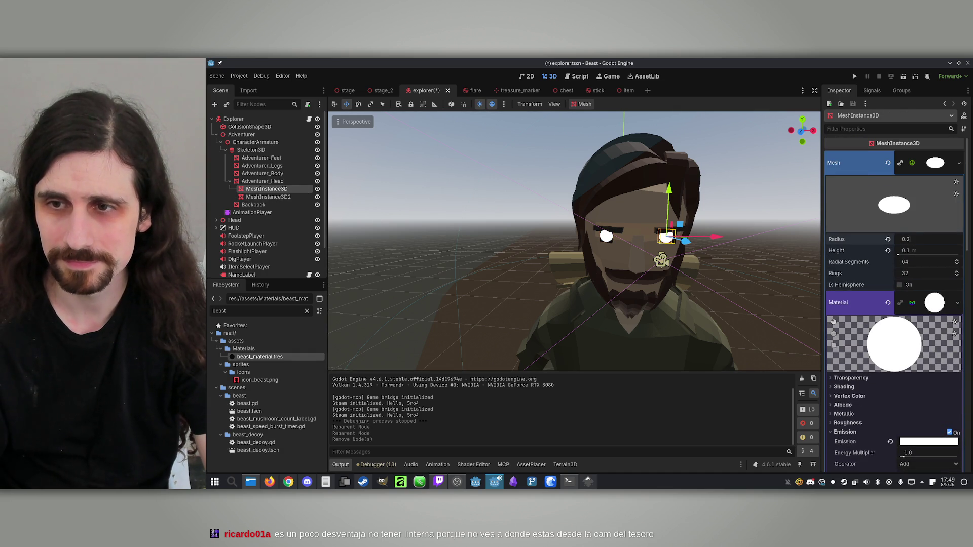
key(Return)
key(ctrl+z)
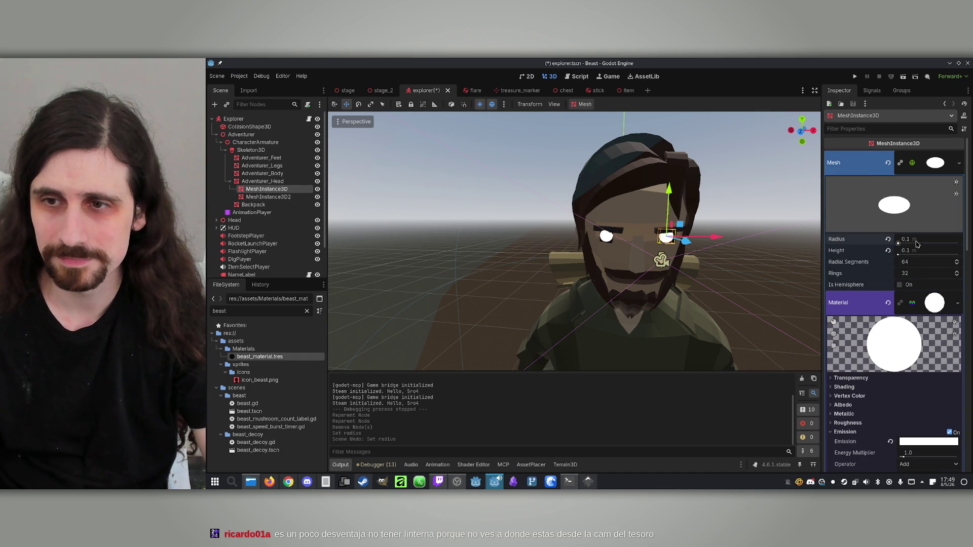
text(5)
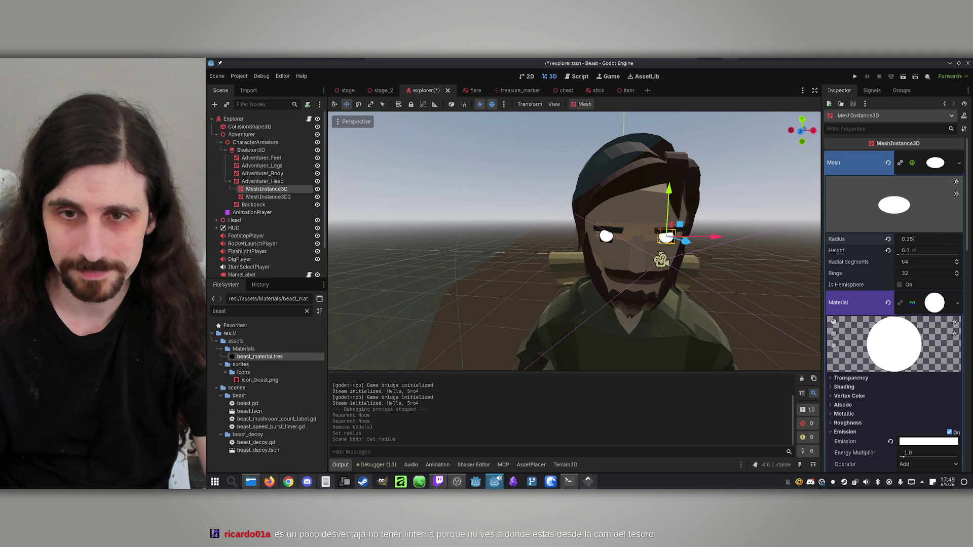
key(Return)
scroll(517, 247, down, 5)
scroll(516, 247, up, 6)
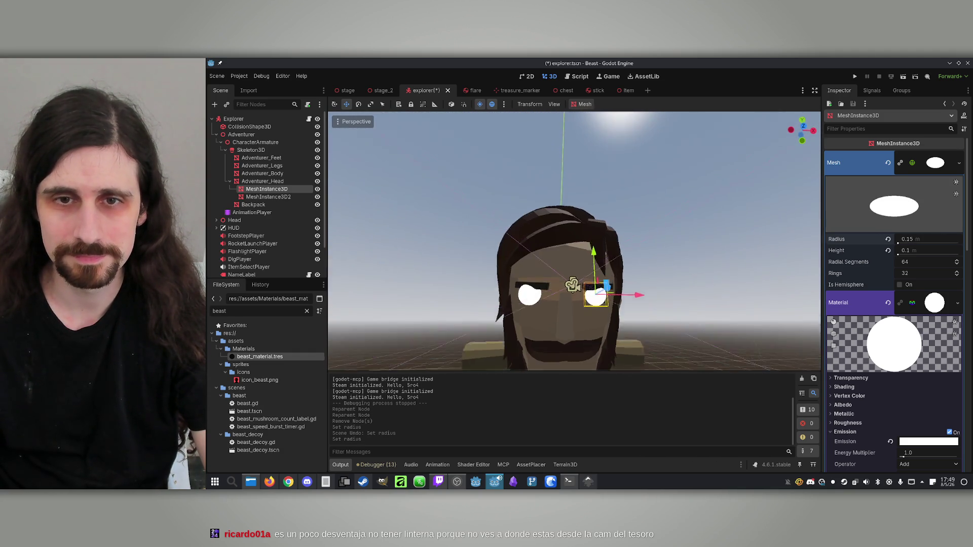
scroll(606, 307, down, 1)
Spread the eyes apart by moving the first eye left along X.
mouse_move(628, 277)
mouse_down()
mouse_move(556, 261)
mouse_move(589, 260)
mouse_up()
click(268, 197)
scroll(586, 274, down, 2)
click(267, 188)
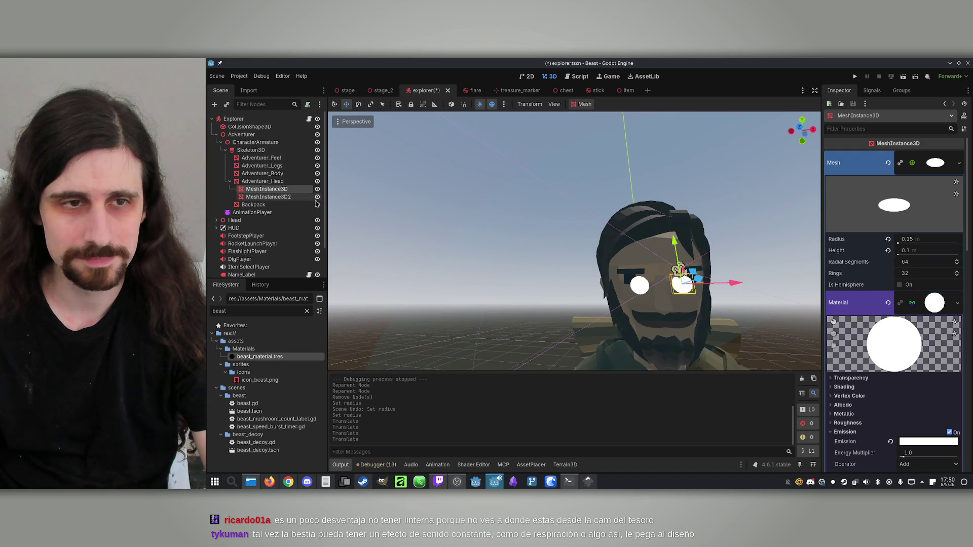
click(266, 182)
Rename the eye meshes EyeL and EyeR, then bring up explorer.gd.
double_click(275, 190)
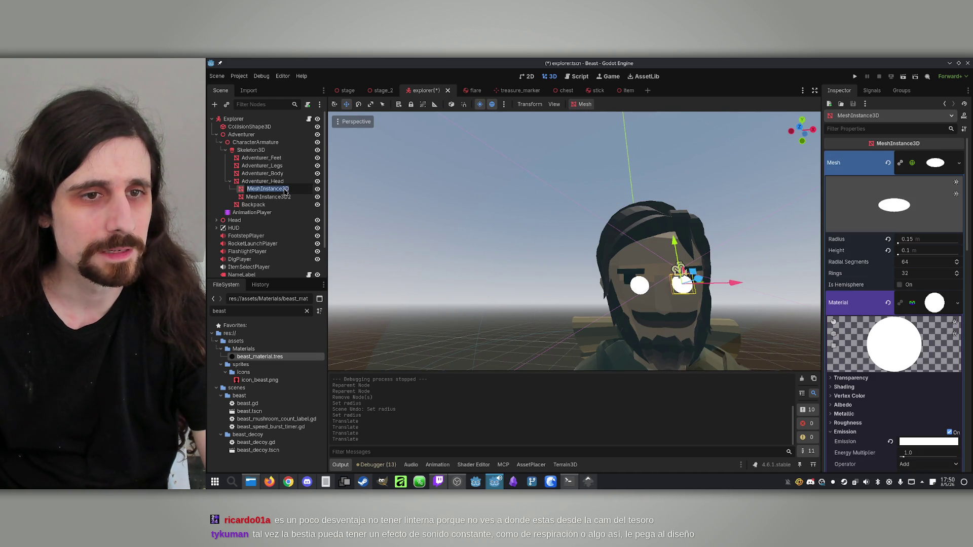
text(Eye)
text(L)
key(Return)
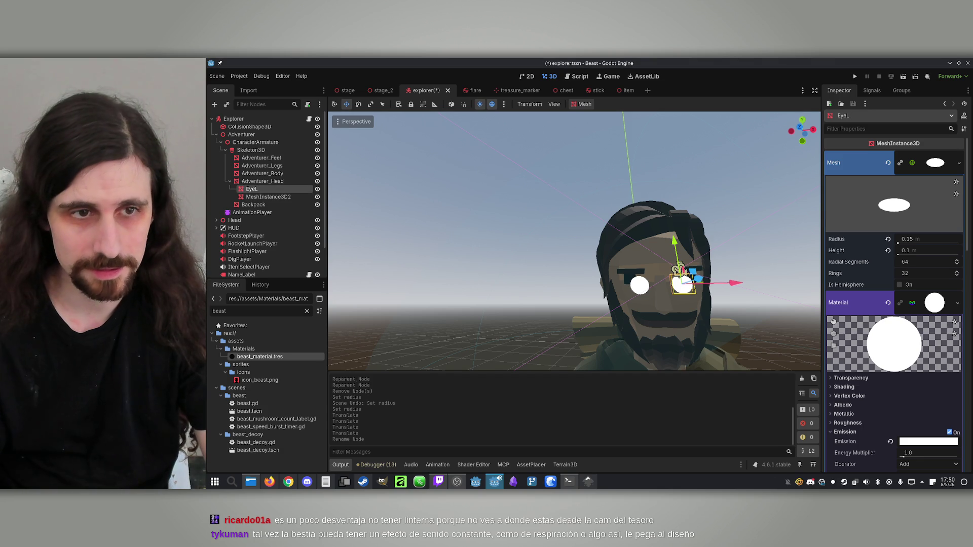
click(272, 197)
scroll(272, 202, down, 1)
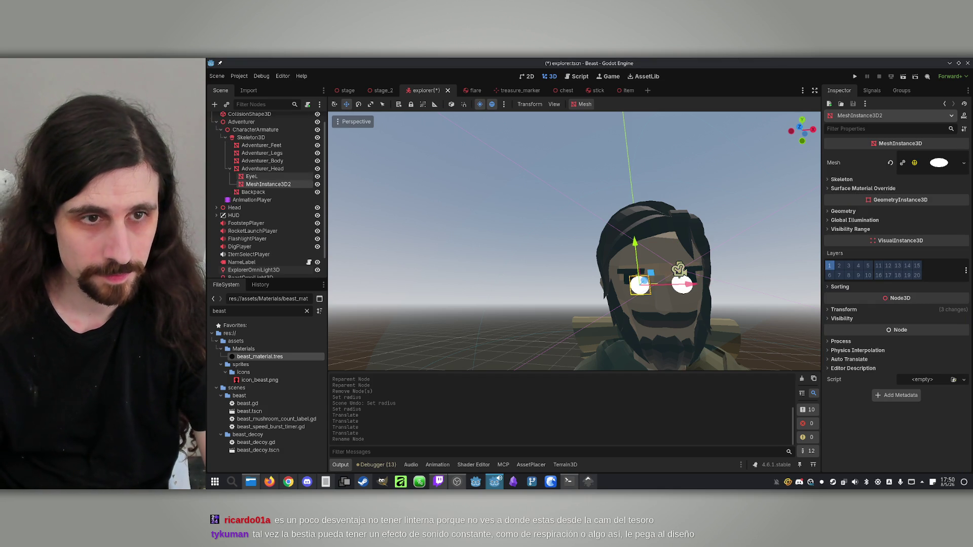
double_click(262, 184)
text(Eye)
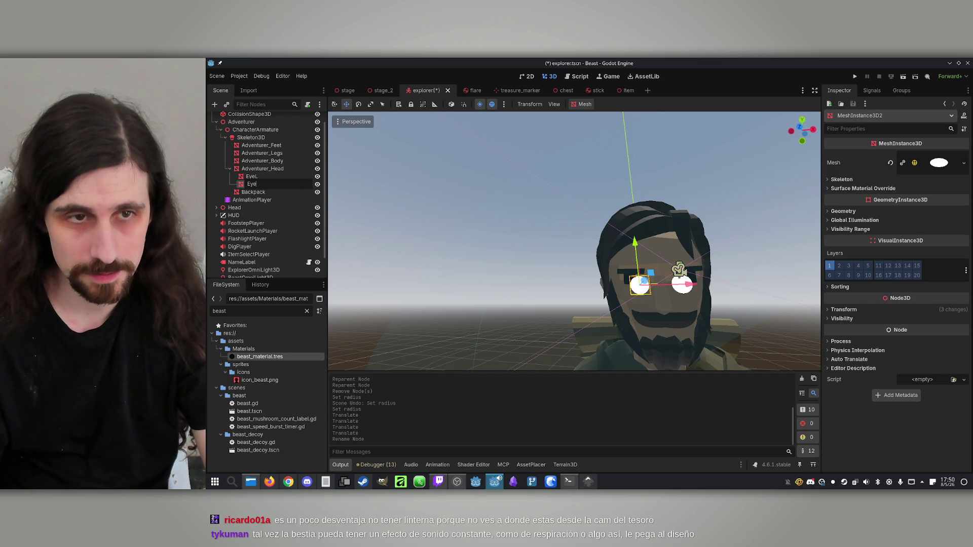
text(R)
key(Return)
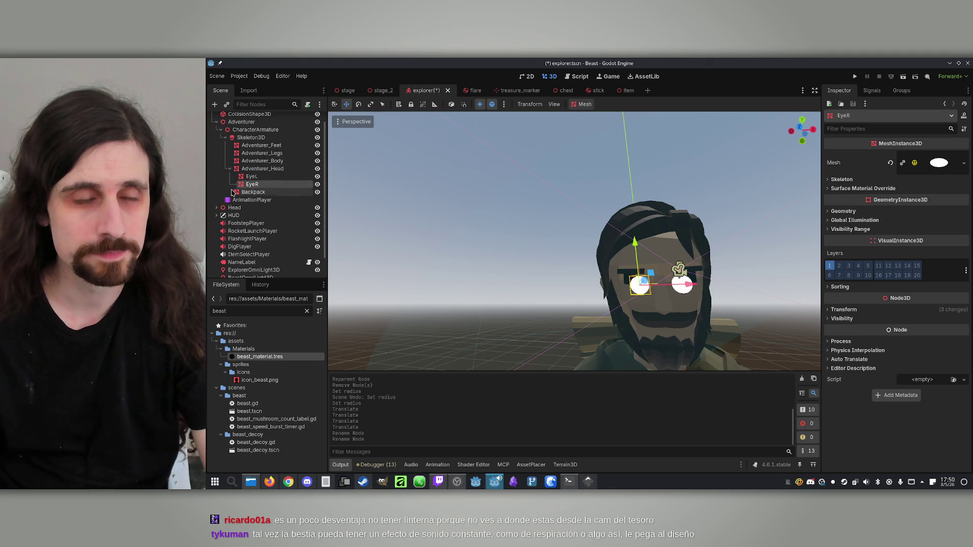
scroll(284, 198, up, 1)
click(309, 119)
scroll(664, 223, up, 20)
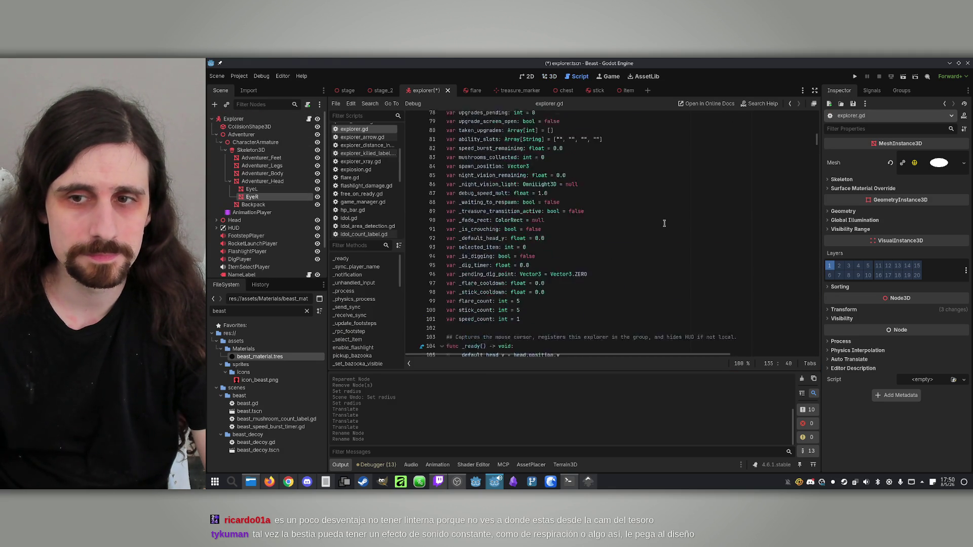
Change line 34's beast_eyes type to Array[MeshInstance3D] and save.
scroll(676, 229, down, 5)
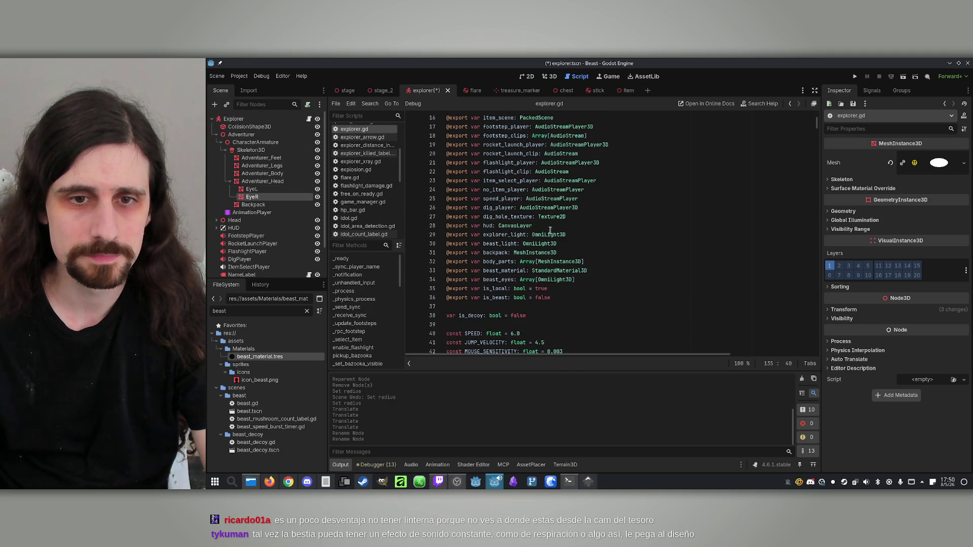
click(599, 275)
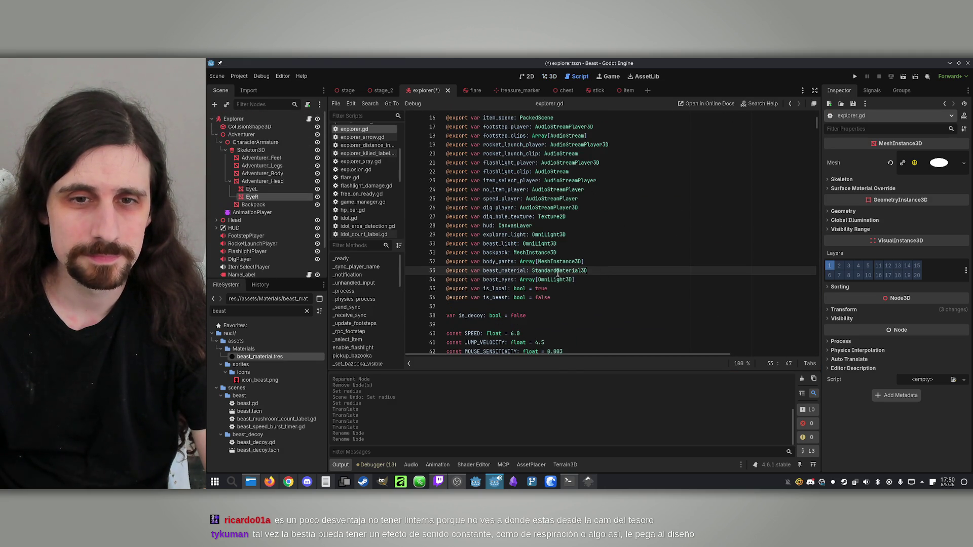
double_click(549, 278)
text(Mesh)
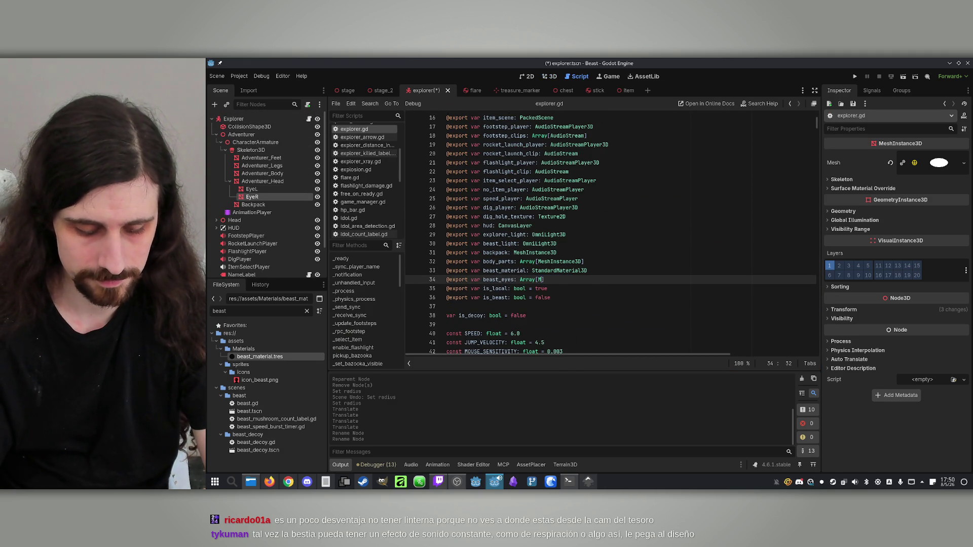
key(Down)
key(Down)
key(Down)
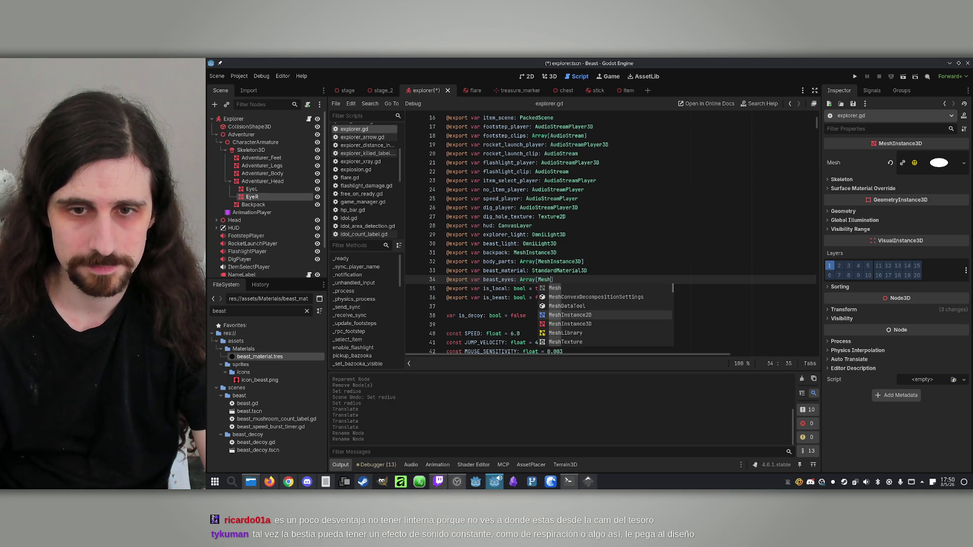
key(Return)
click(617, 244)
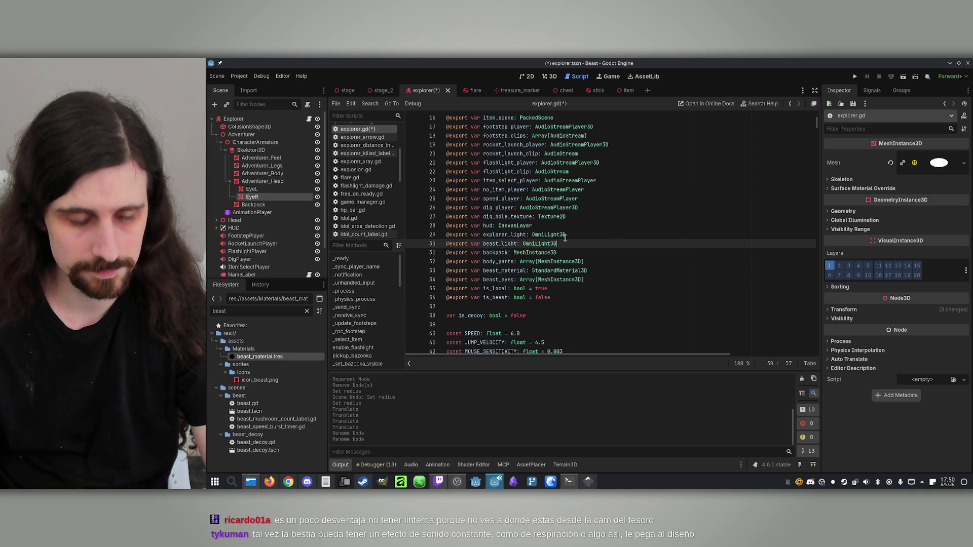
key(ctrl+s)
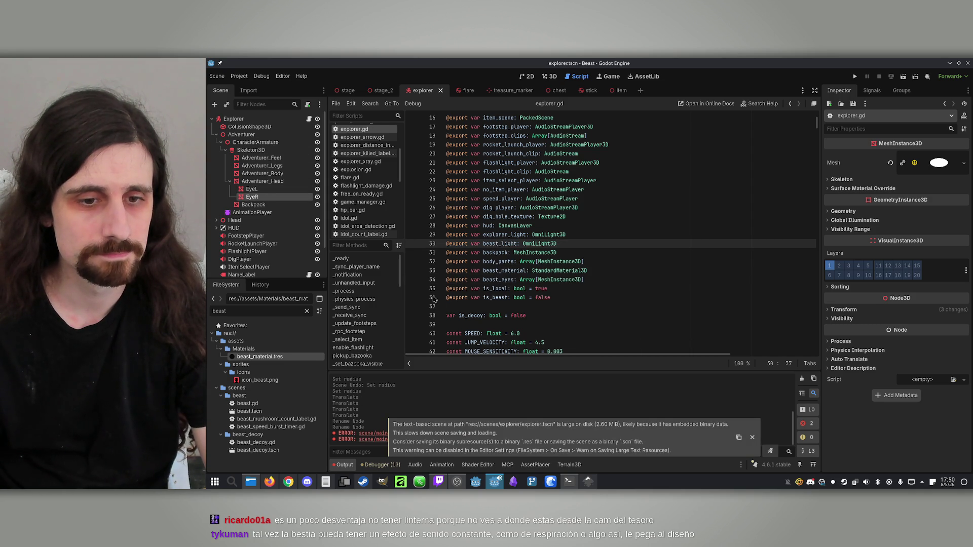
Search the script for beast_eyes uses, then try dragging EyeL into Beast Eyes element 0.
key(Down)
key(Down)
key(Down)
click(495, 279)
double_click(495, 279)
key(ctrl+f)
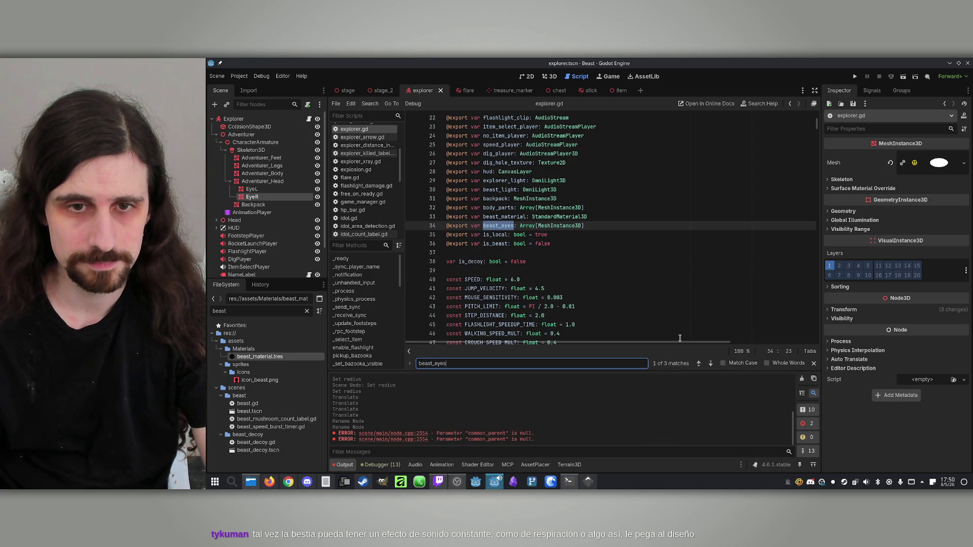
click(711, 365)
click(592, 242)
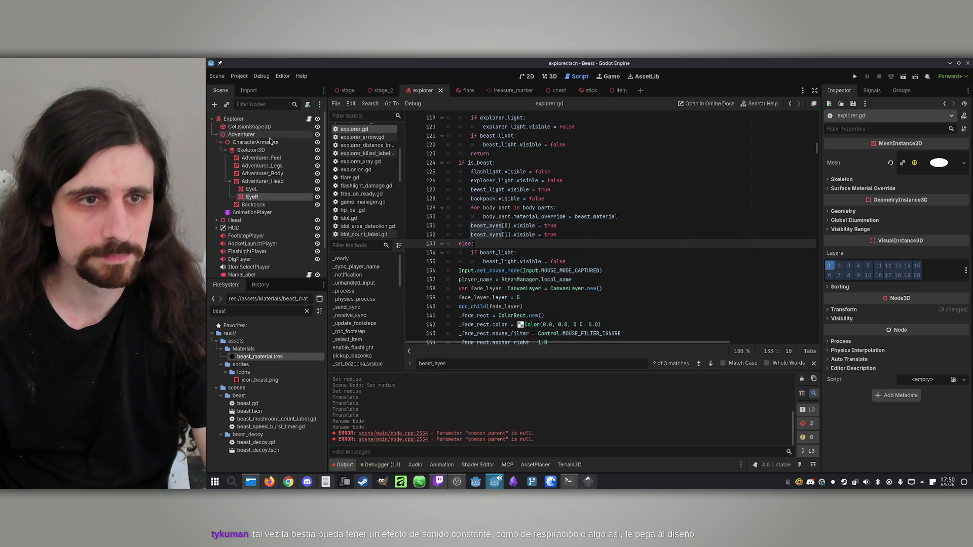
click(233, 119)
drag(268, 189, 909, 383)
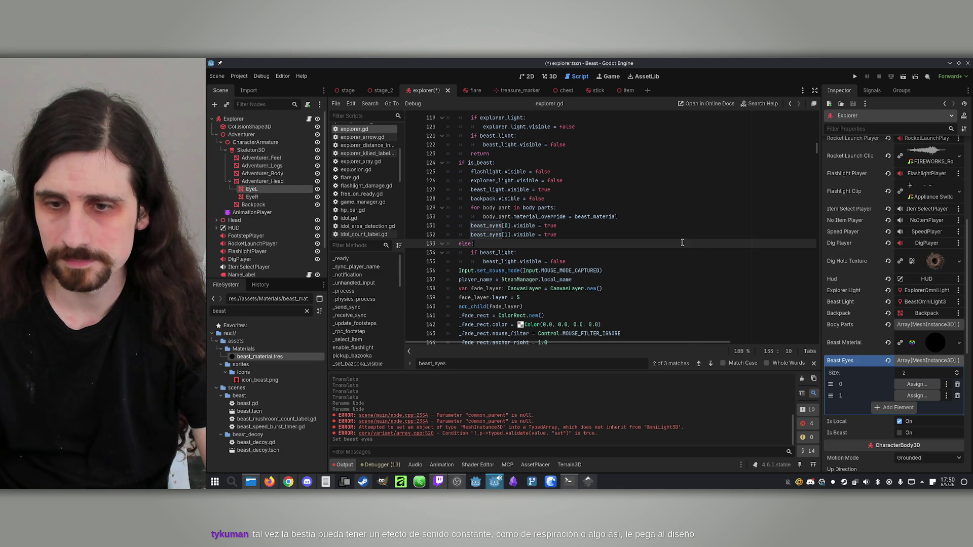
Save, then try assigning EyeL to the first Beast Eyes slot by dragging and via the node picker.
click(603, 235)
key(ctrl+s)
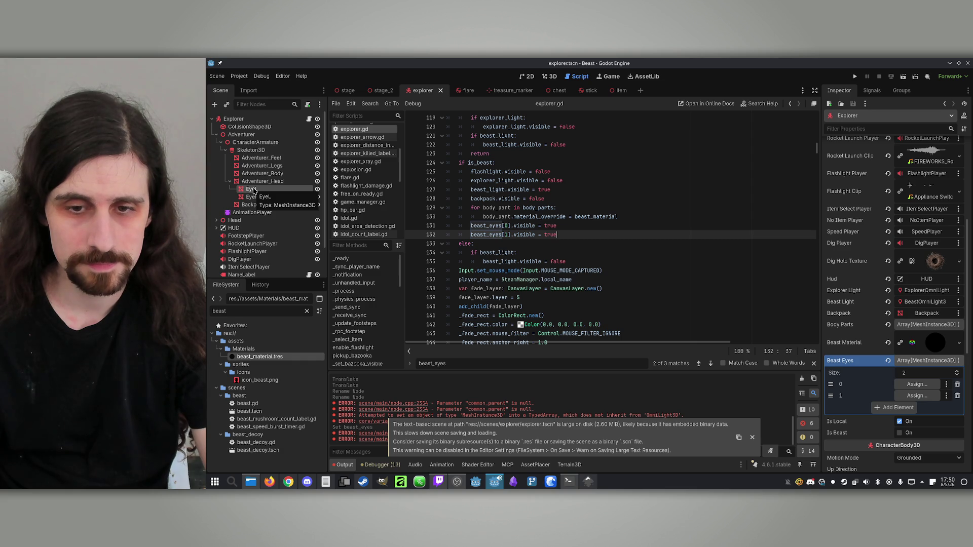
mouse_move(253, 190)
mouse_down()
mouse_move(890, 293)
mouse_move(910, 385)
mouse_up()
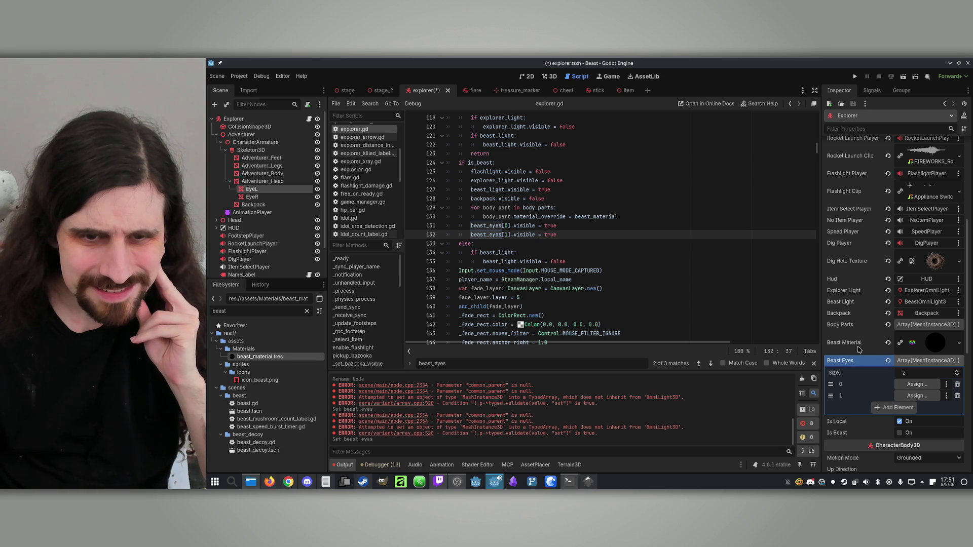
click(652, 191)
click(591, 228)
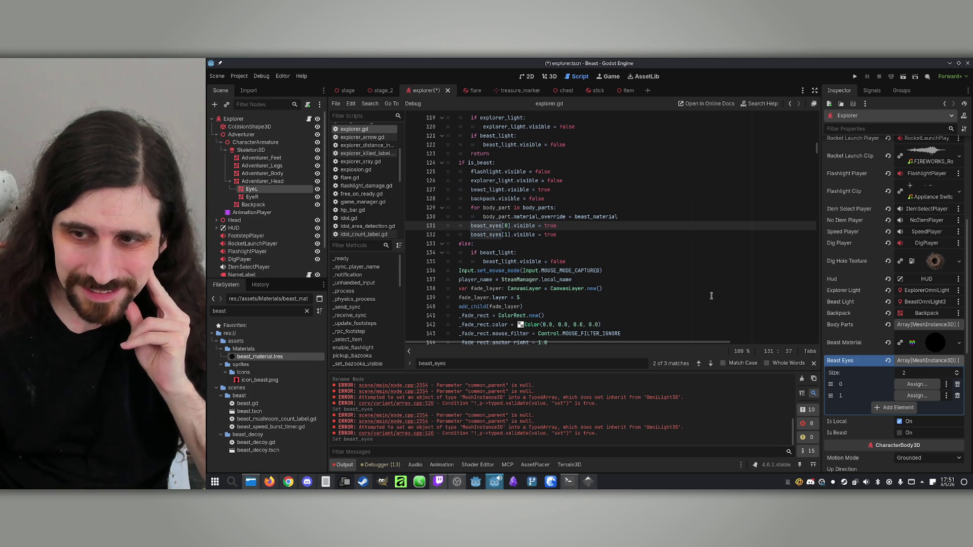
click(923, 385)
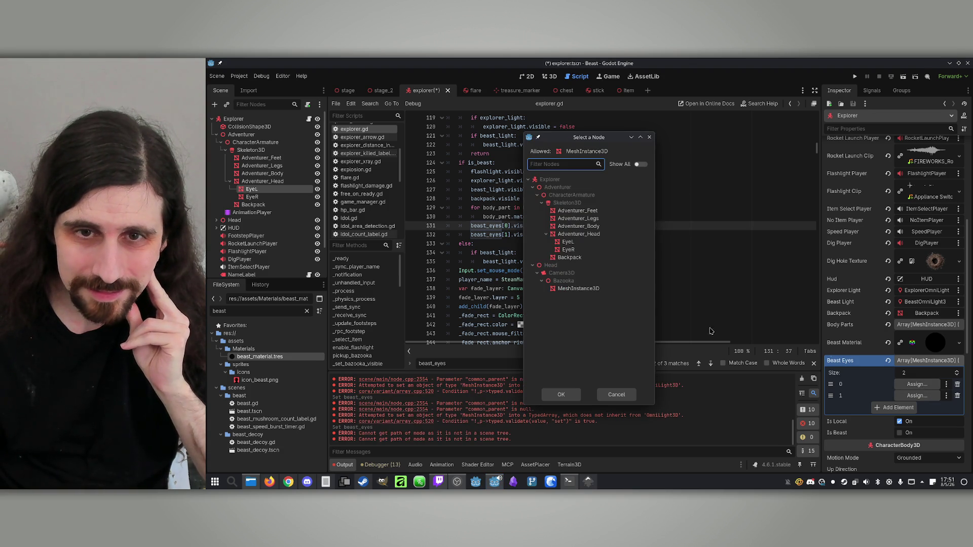
click(566, 243)
double_click(566, 244)
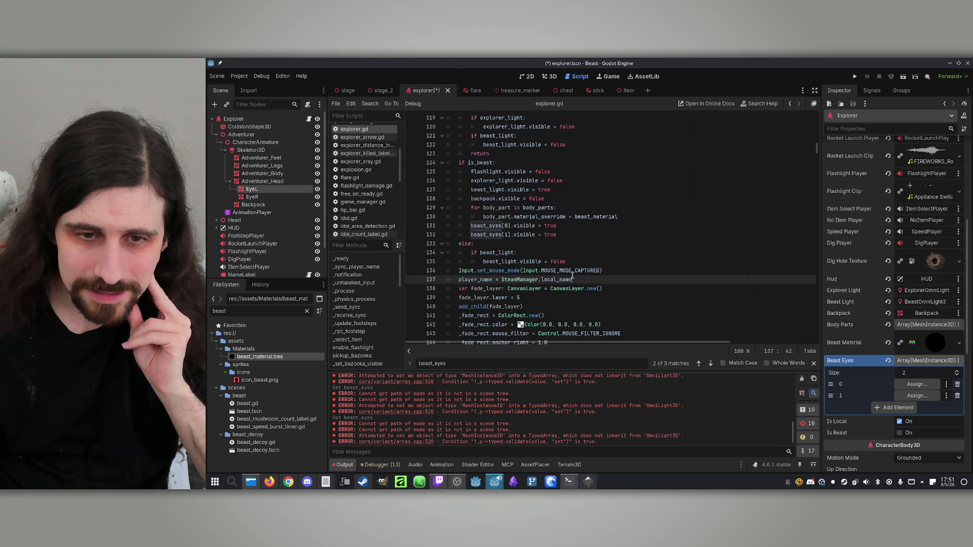
click(588, 280)
Save the explorer scene again, drag EyeL into the first slot, and inspect EyeL's mesh.
click(235, 183)
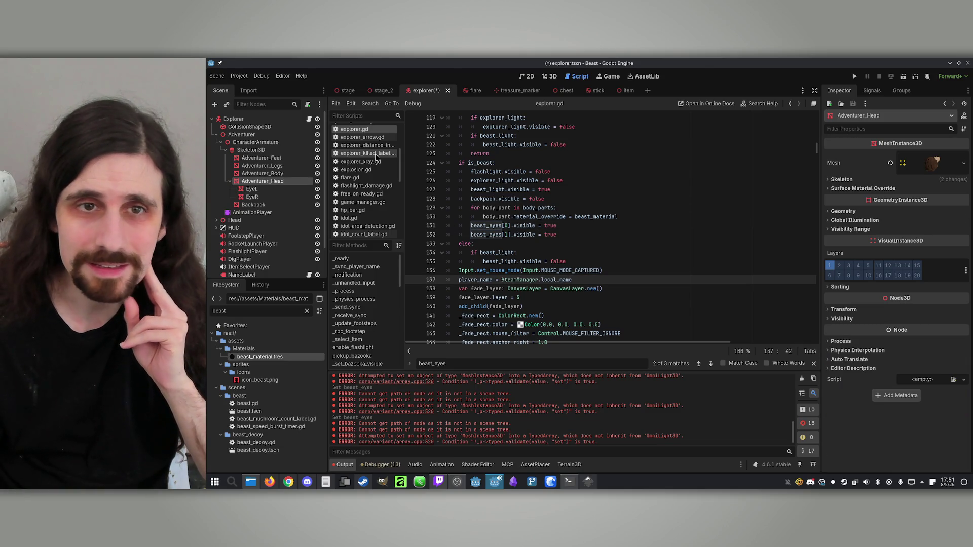
click(264, 174)
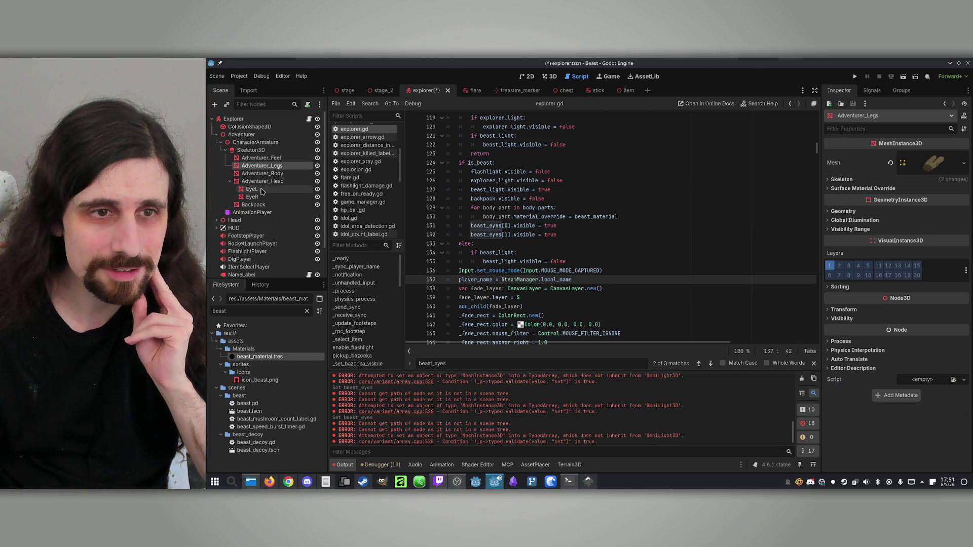
key(ctrl+s)
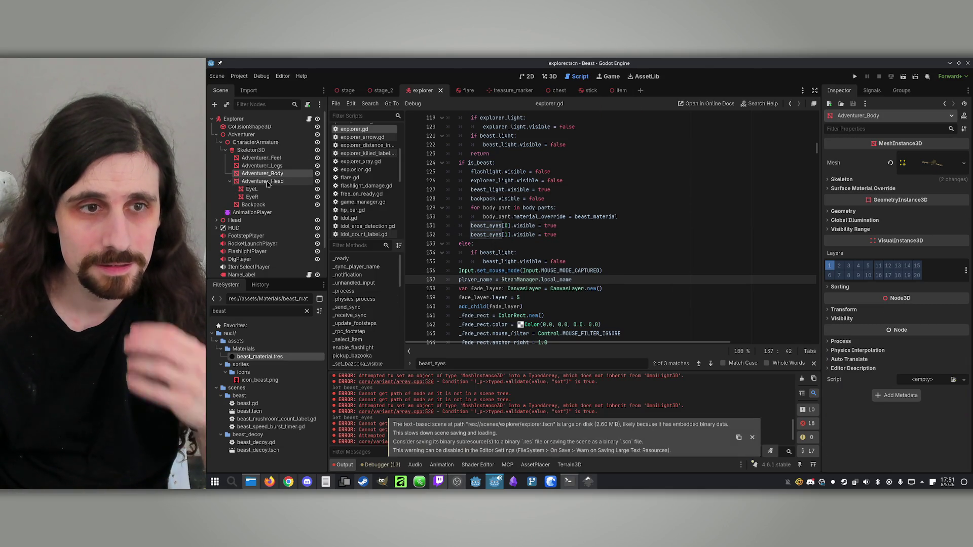
key(Home)
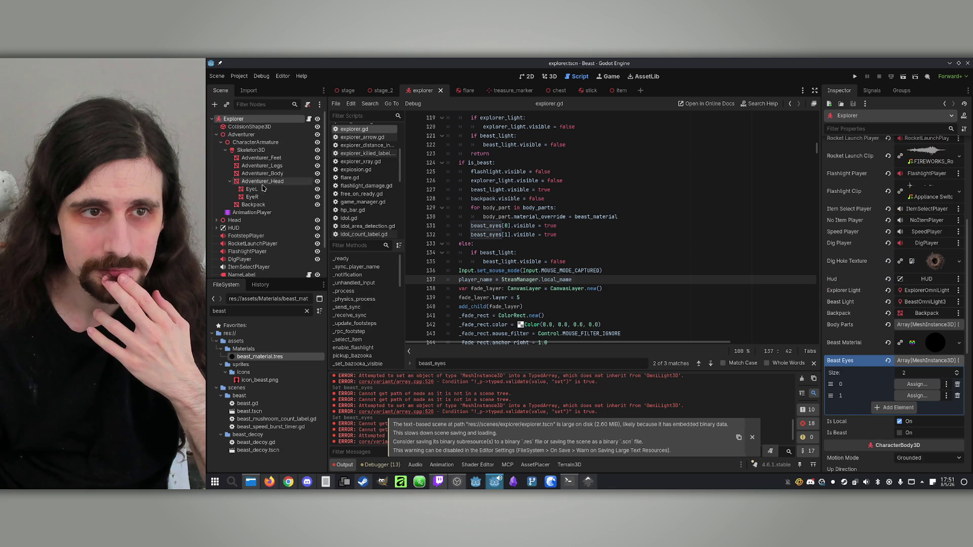
mouse_move(251, 189)
mouse_down()
mouse_move(754, 330)
mouse_move(917, 388)
mouse_up()
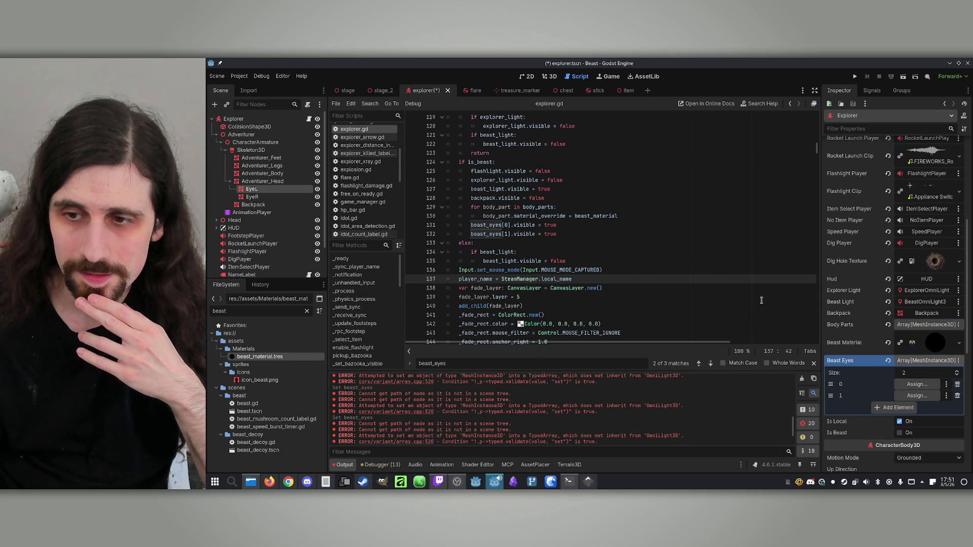
click(265, 192)
scroll(365, 172, up, 4)
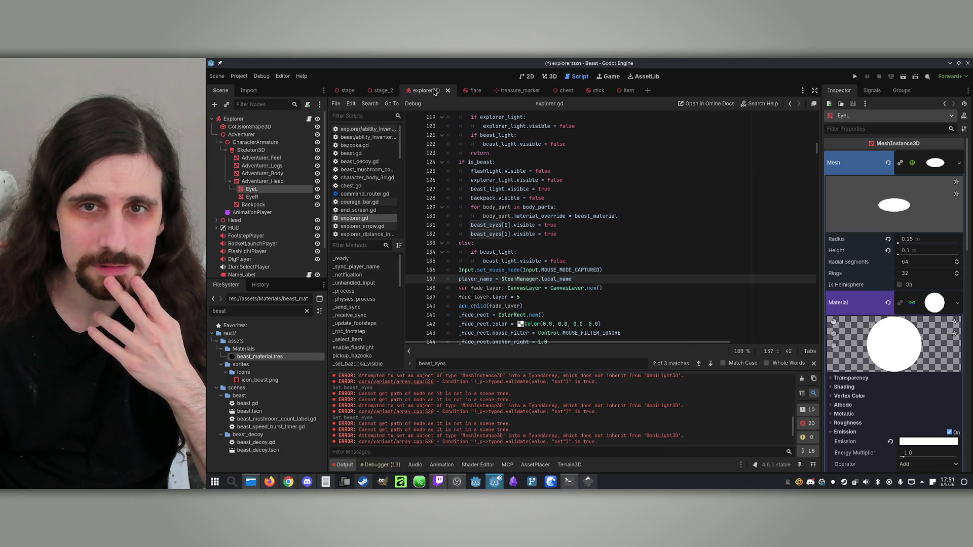
View the character in 3D, then return to the Explorer's script at the beast_eyes export.
click(548, 76)
scroll(539, 228, down, 5)
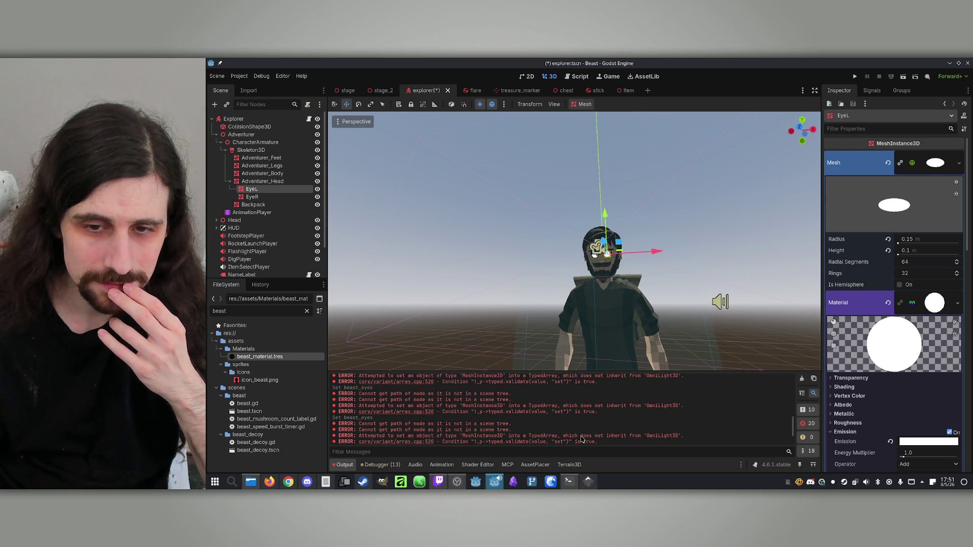
click(263, 119)
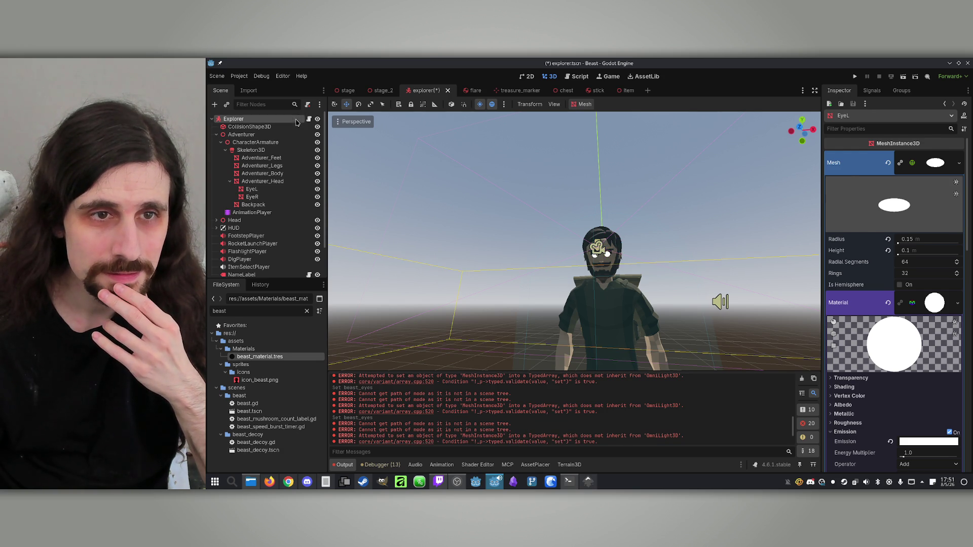
click(309, 118)
scroll(686, 258, up, 20)
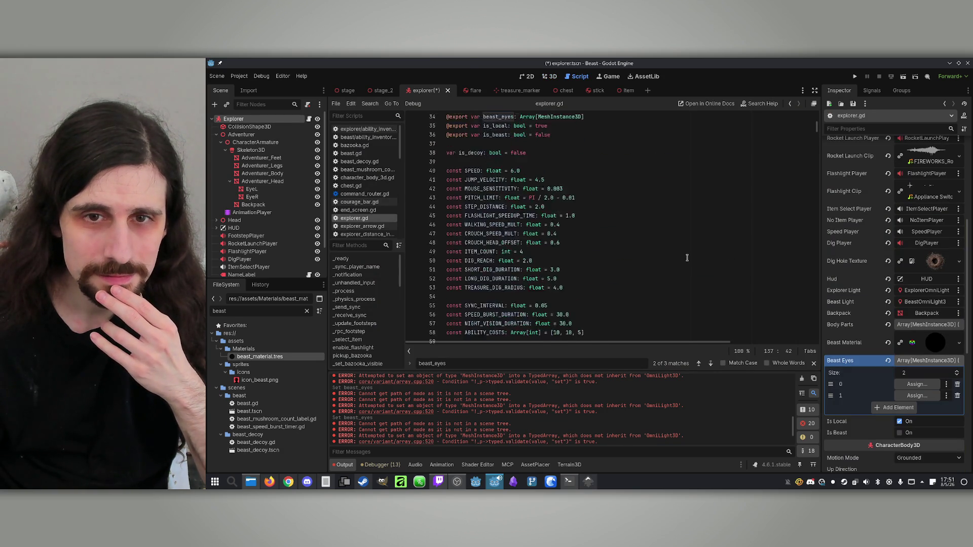
Temporarily make beast_eyes a plain untyped Array, save, and drag EyeL into element 0.
scroll(647, 264, down, 1)
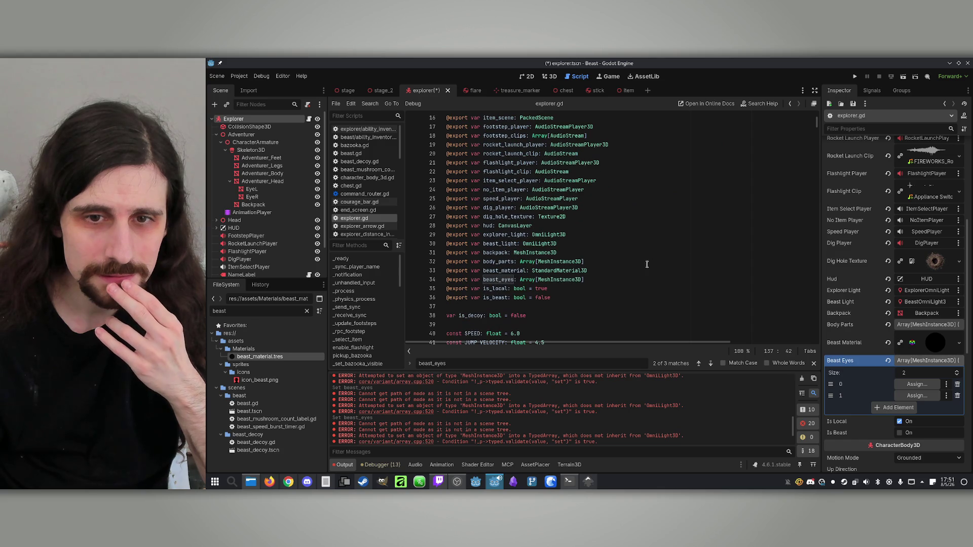
double_click(560, 280)
drag(586, 280, 533, 280)
key(BackSpace)
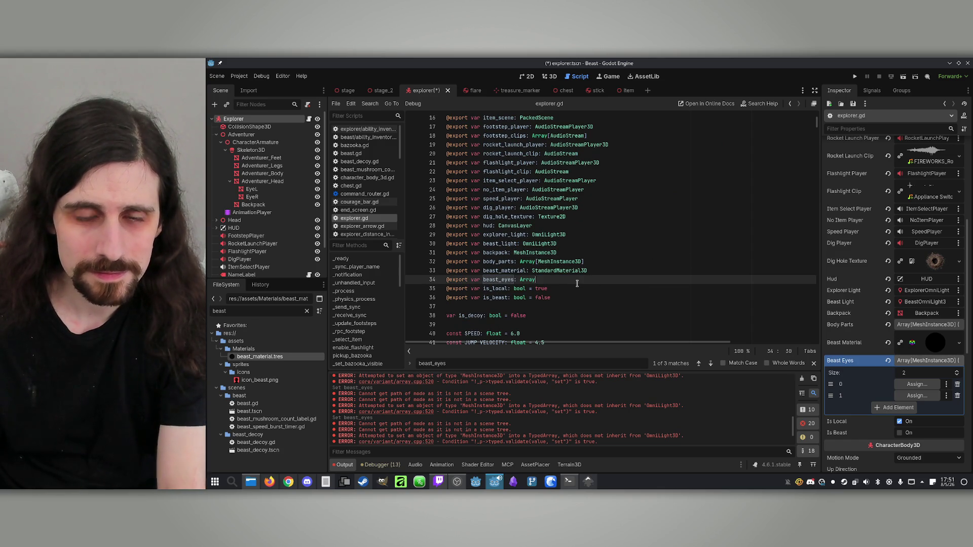
key(ctrl+s)
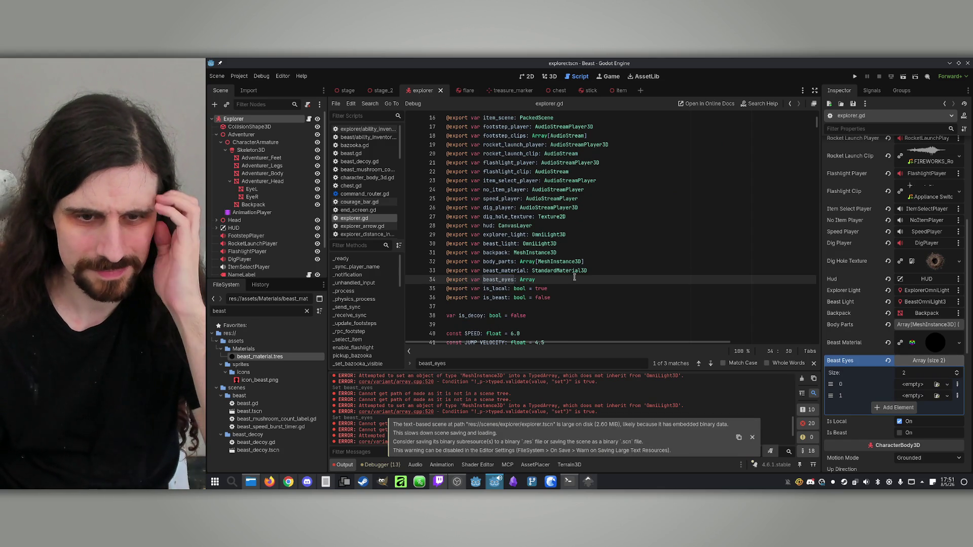
click(241, 134)
click(251, 120)
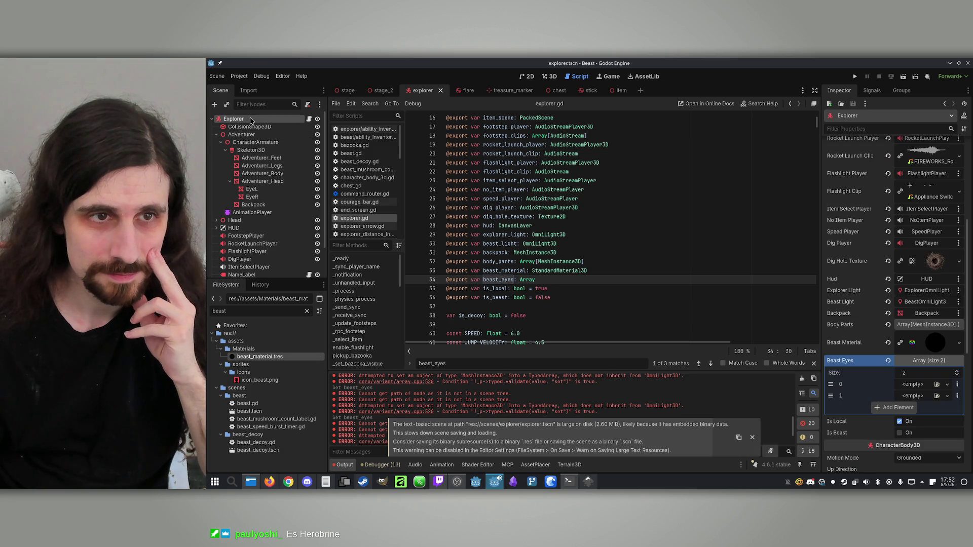
drag(260, 195, 912, 387)
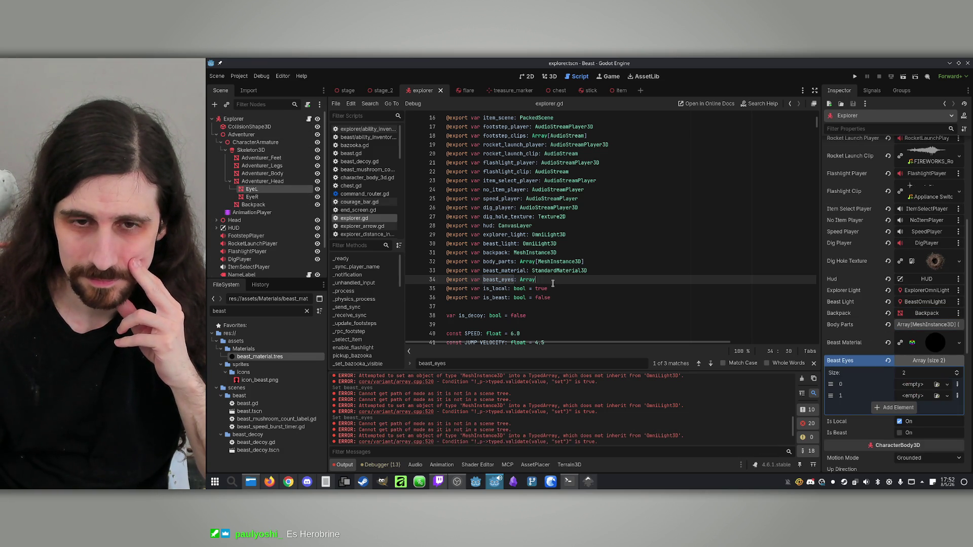
Restore Array[MeshInstance3D] on line 34, save, drag in EyeL and EyeR, then trim the Beast Eyes entries.
text([)
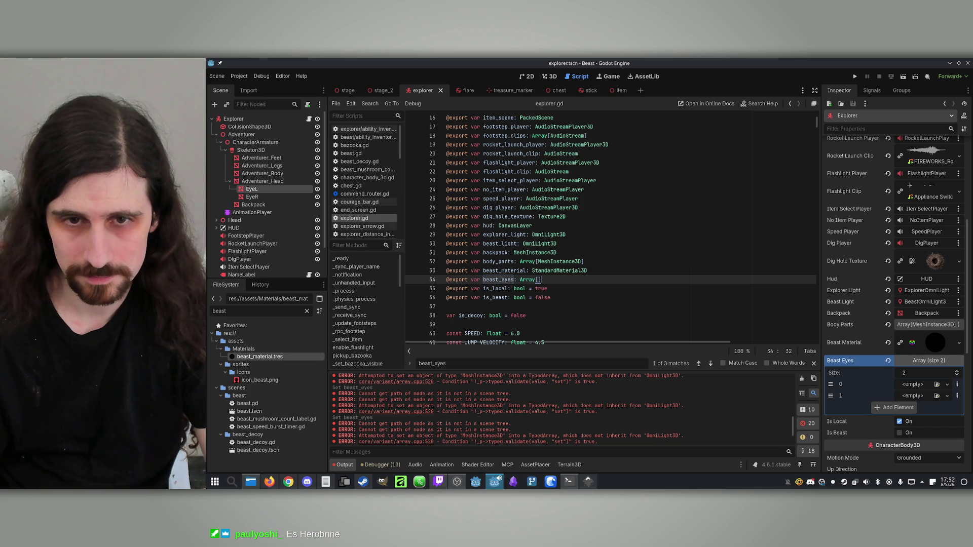
double_click(549, 261)
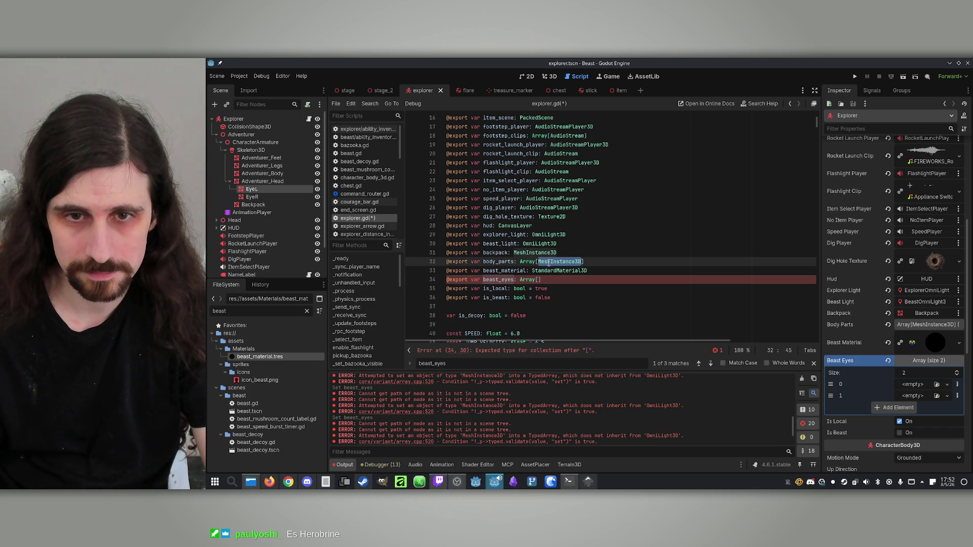
click(537, 279)
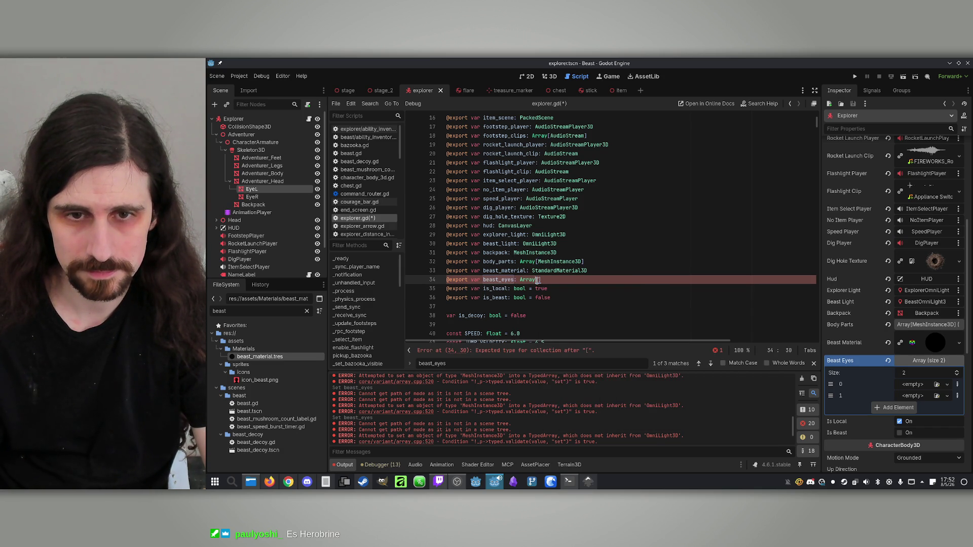
text(])
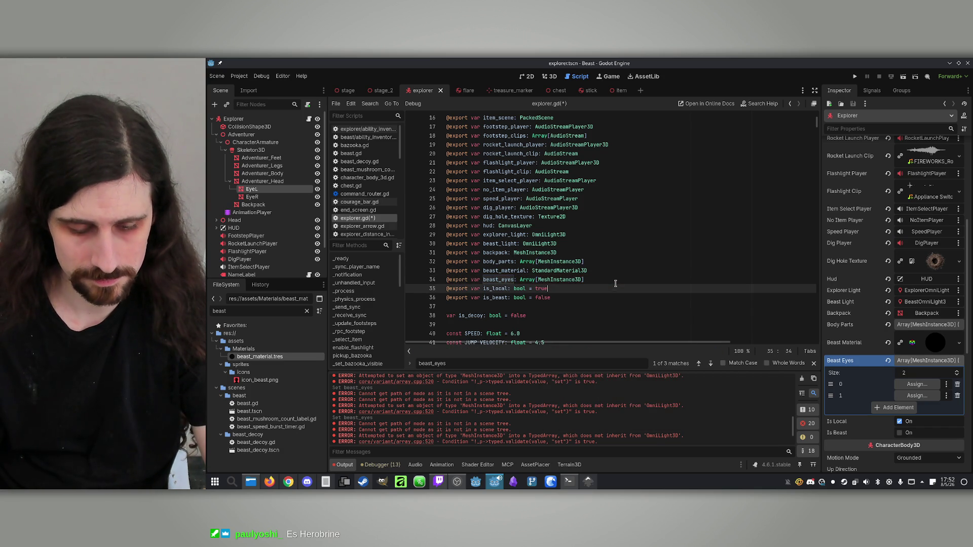
key(ctrl+s)
click(602, 287)
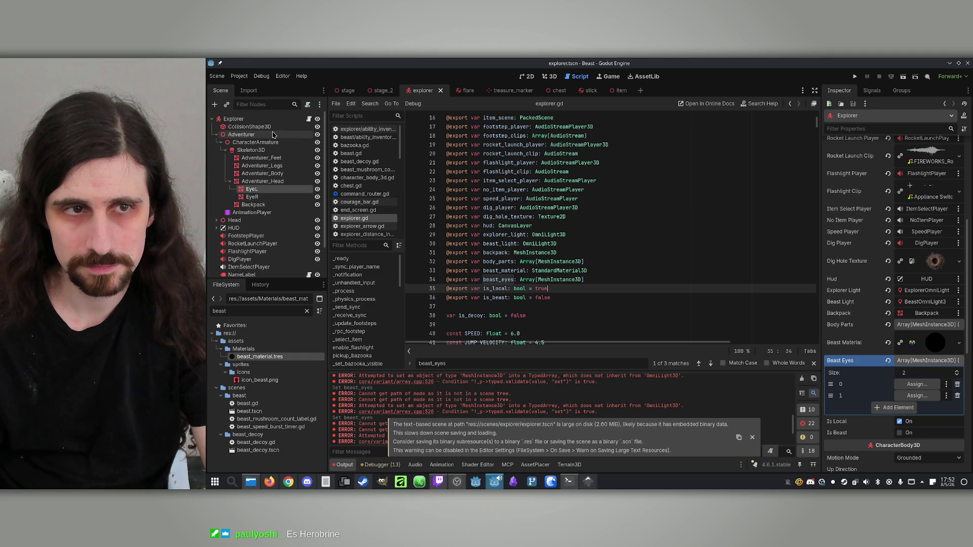
click(263, 118)
mouse_move(258, 190)
mouse_down()
mouse_move(845, 268)
mouse_move(914, 387)
mouse_up()
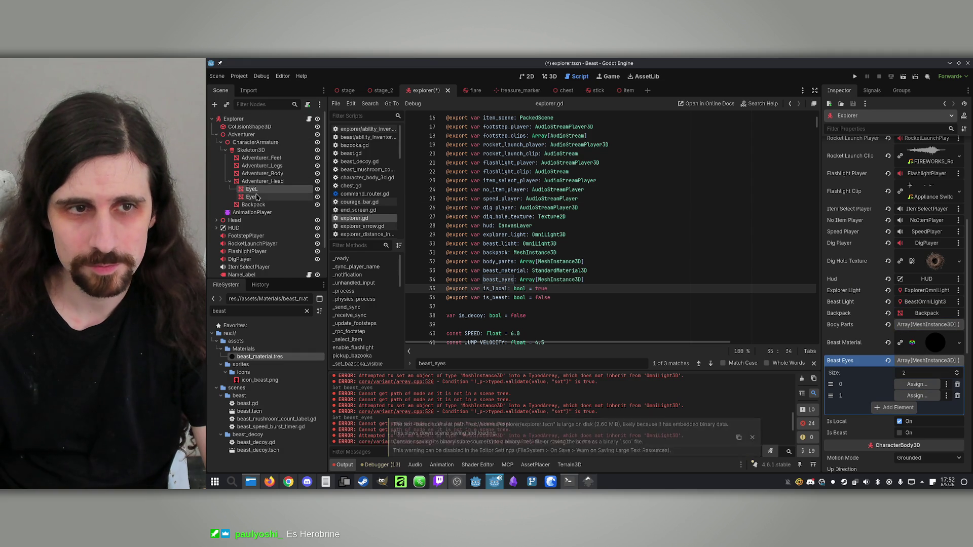
drag(261, 158, 923, 384)
drag(252, 196, 914, 398)
click(957, 396)
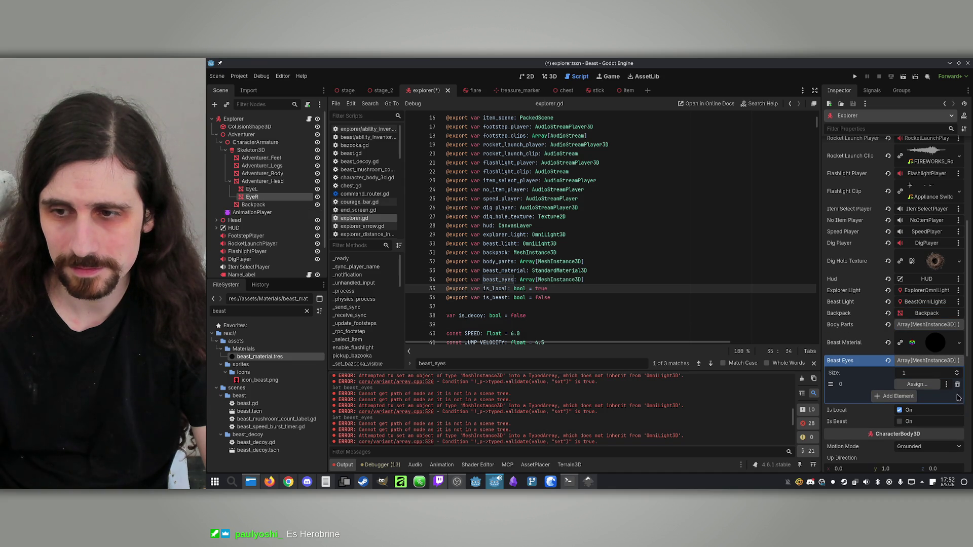
Reset Beast Eyes to two elements holding EyeL and EyeR.
click(957, 384)
click(894, 384)
mouse_move(252, 189)
mouse_down()
mouse_move(702, 298)
mouse_move(915, 385)
mouse_up()
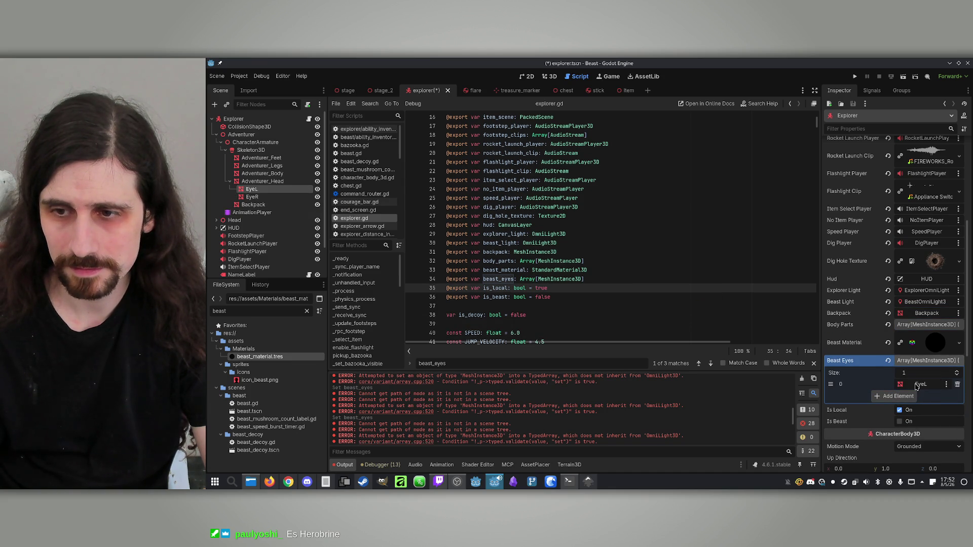
click(894, 395)
drag(251, 197, 915, 395)
Save the scene, clear the output log, and switch to the Claude Code terminal.
click(597, 242)
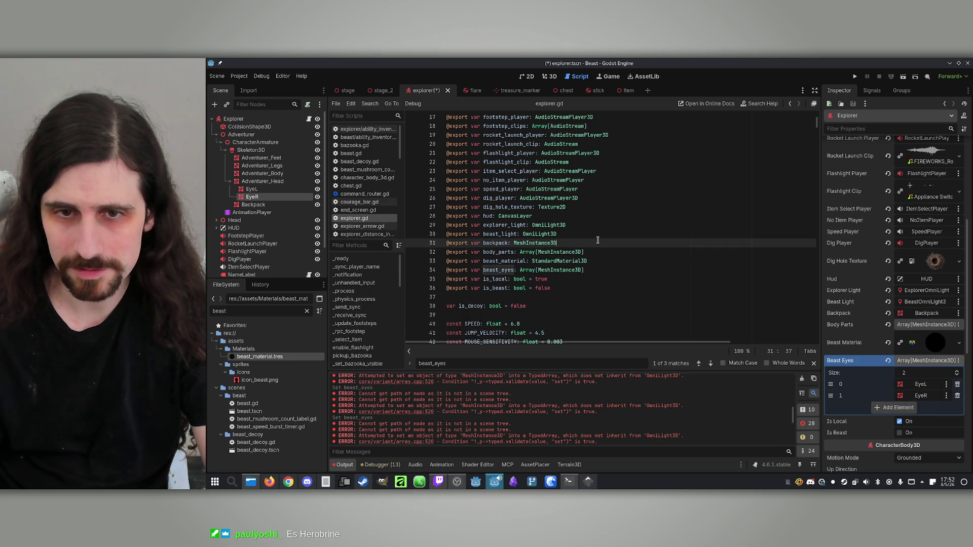
key(ctrl+s)
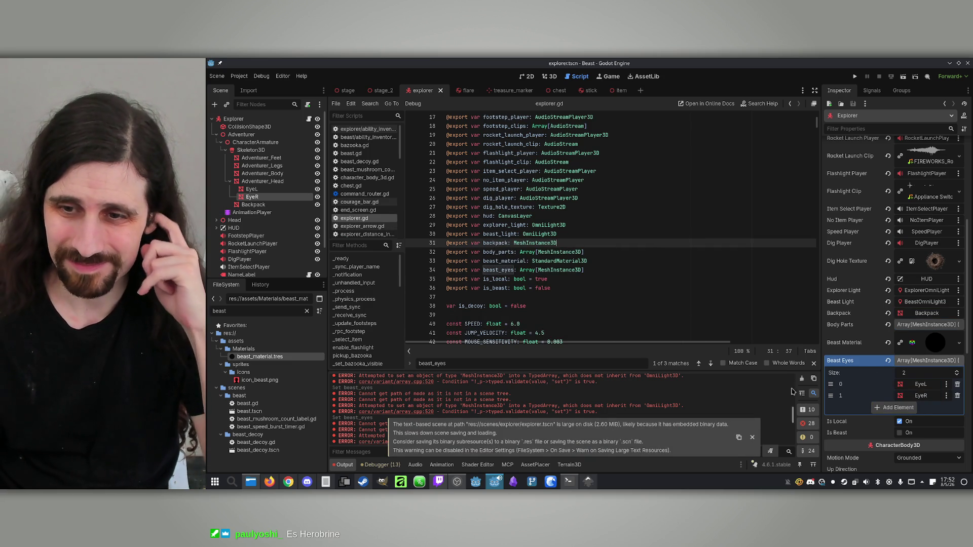
click(801, 379)
click(648, 224)
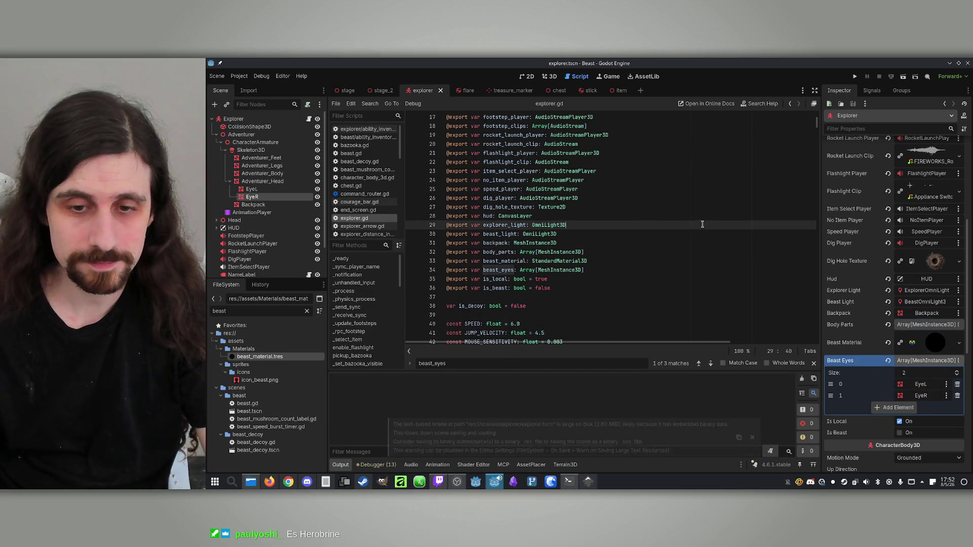
key(alt+Tab)
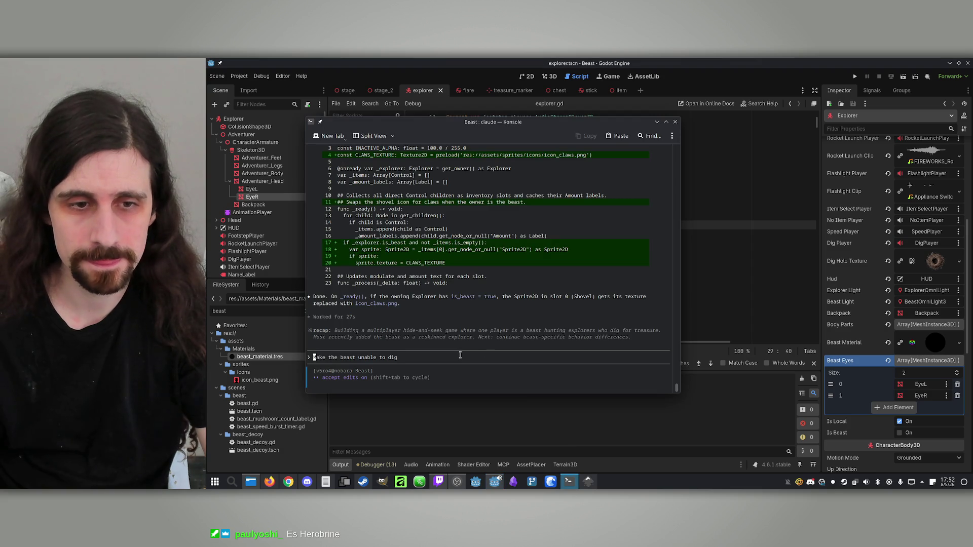
Ask Claude to make the explorer's beast changes also apply on other players' games.
text(Make it so )
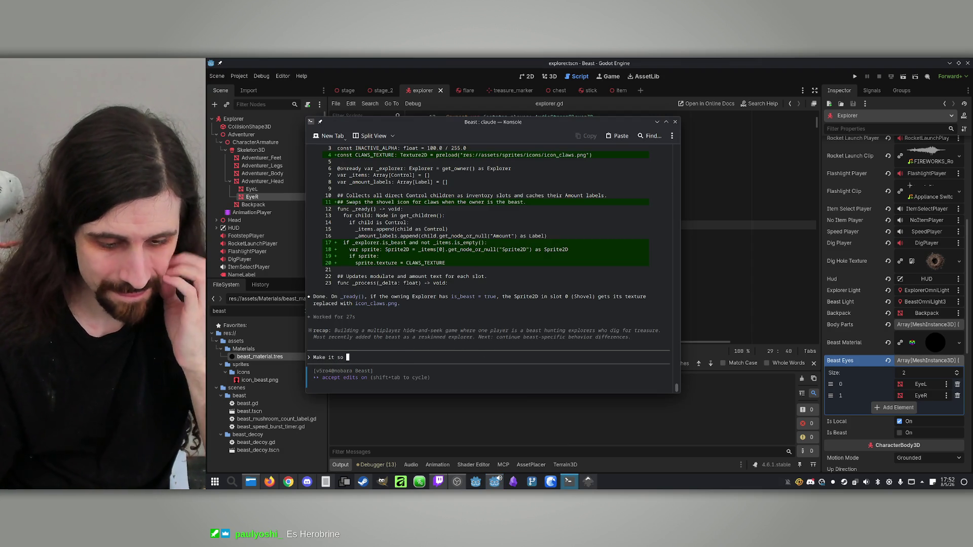
text(the )
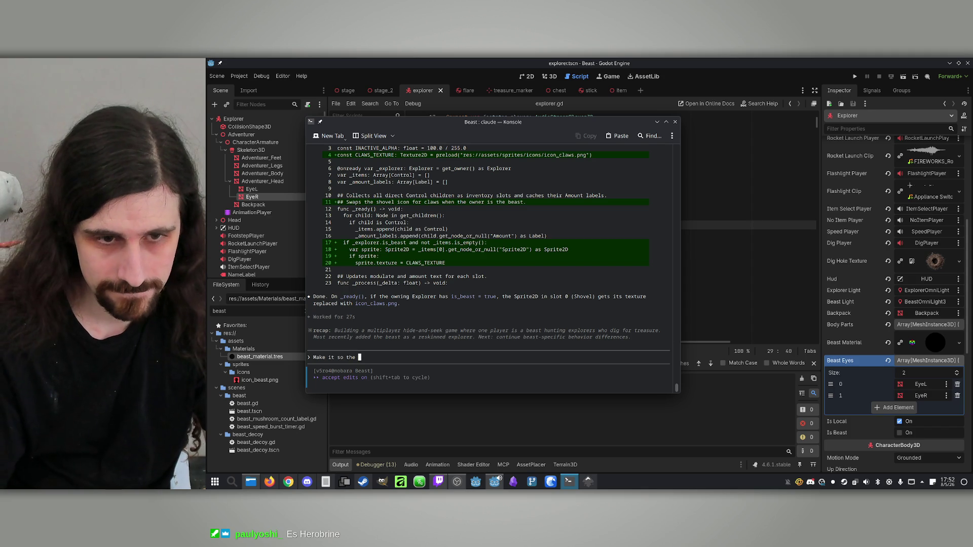
text(changes)
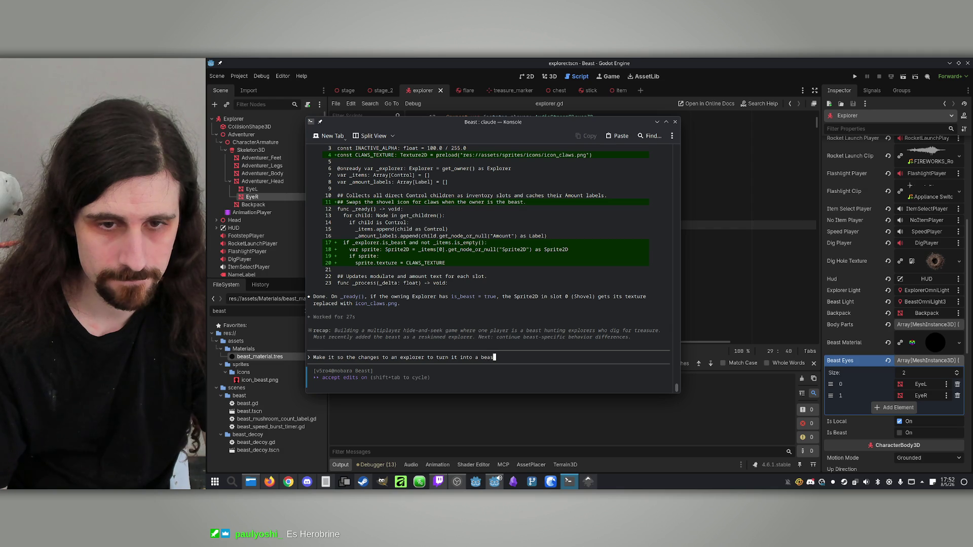
text(ar)
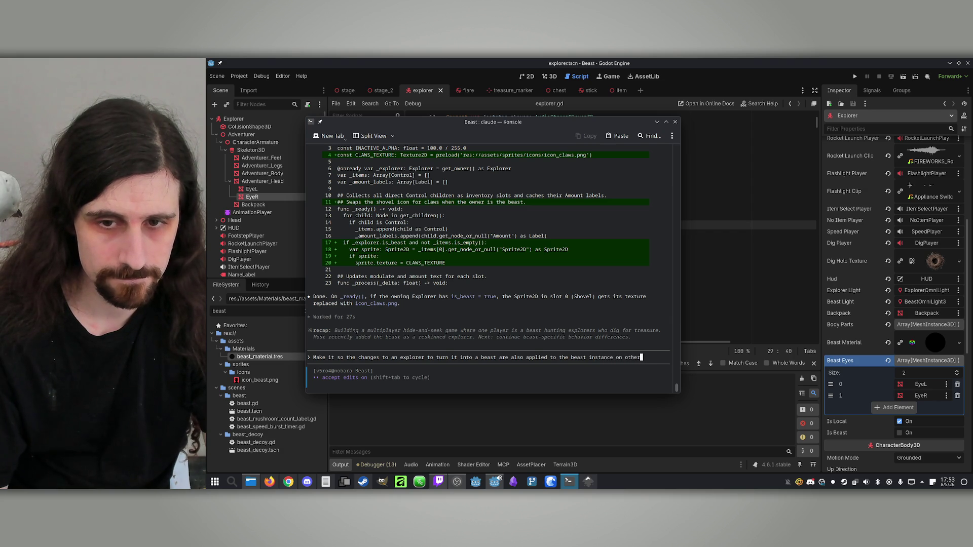
text(yer's )
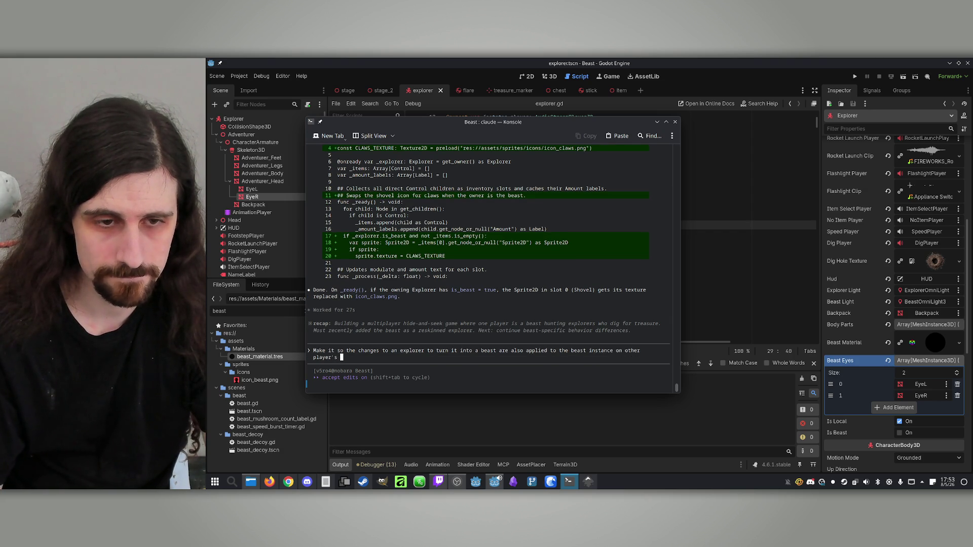
text(games.)
key(Return)
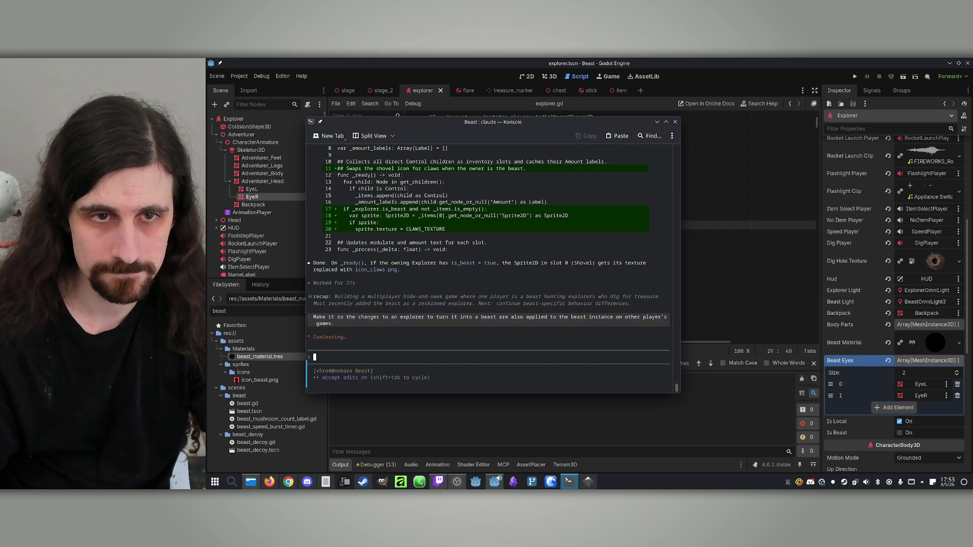
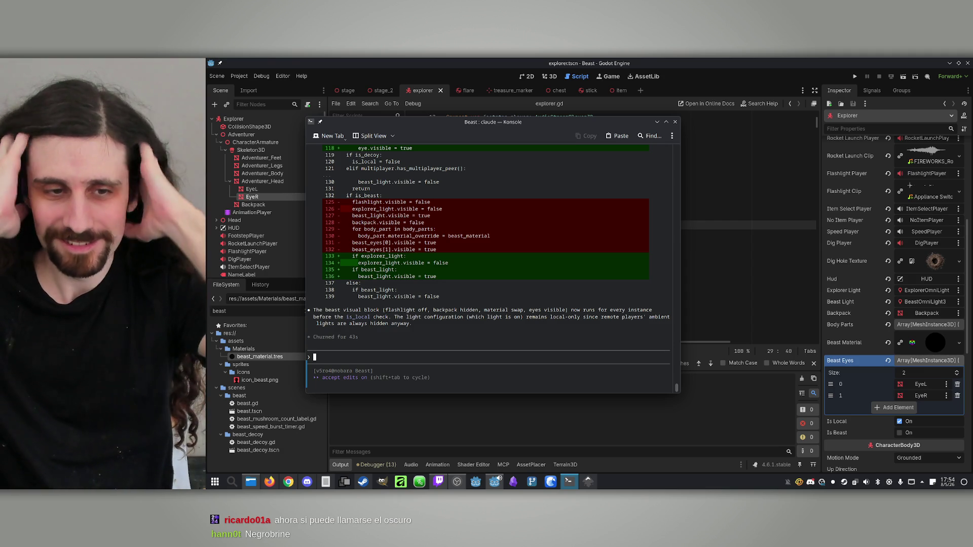
Switch from Konsole to the Godot editor and run the Beast project with F5.
key(alt+Tab)
key(F5)
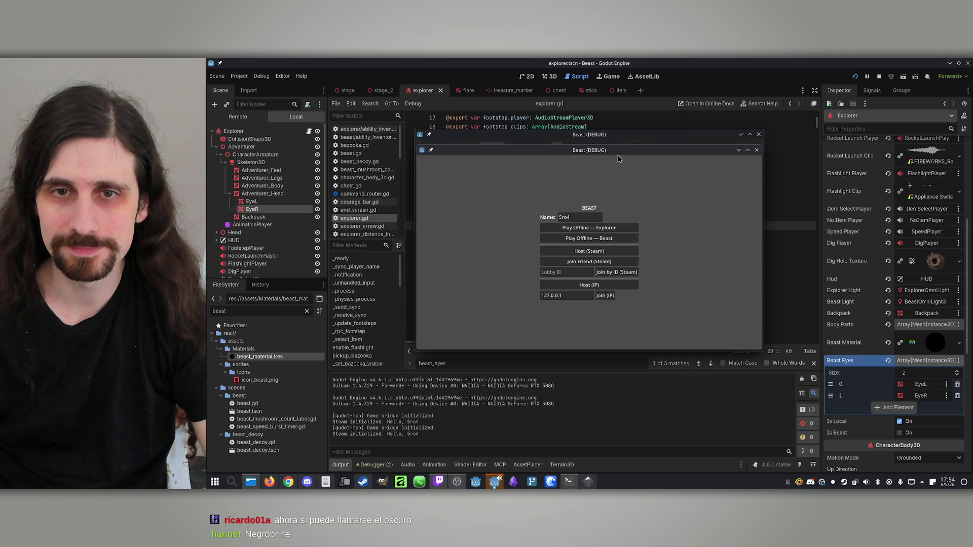
Place the two game windows side by side, host in the left, join from the right, and start the match.
drag(686, 153, 905, 150)
drag(633, 134, 456, 130)
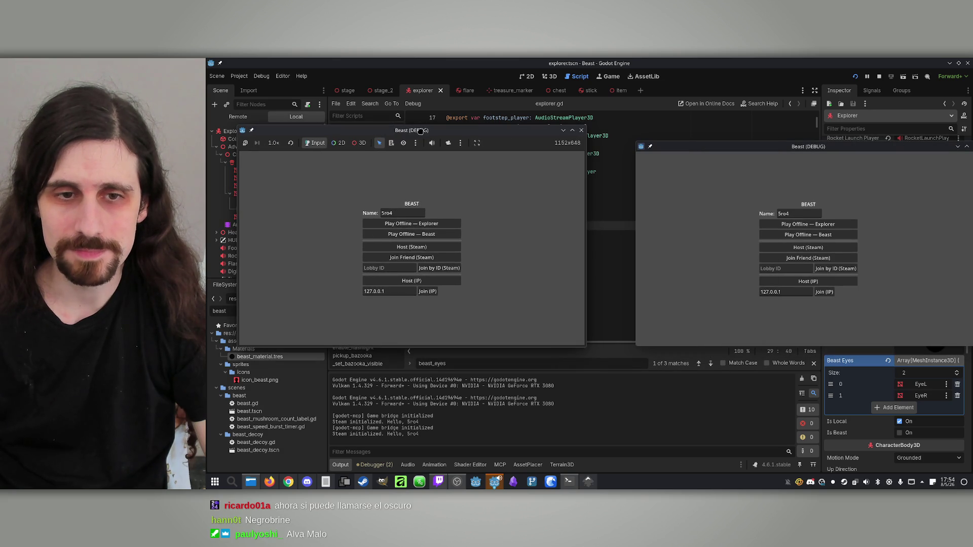
click(411, 280)
click(824, 292)
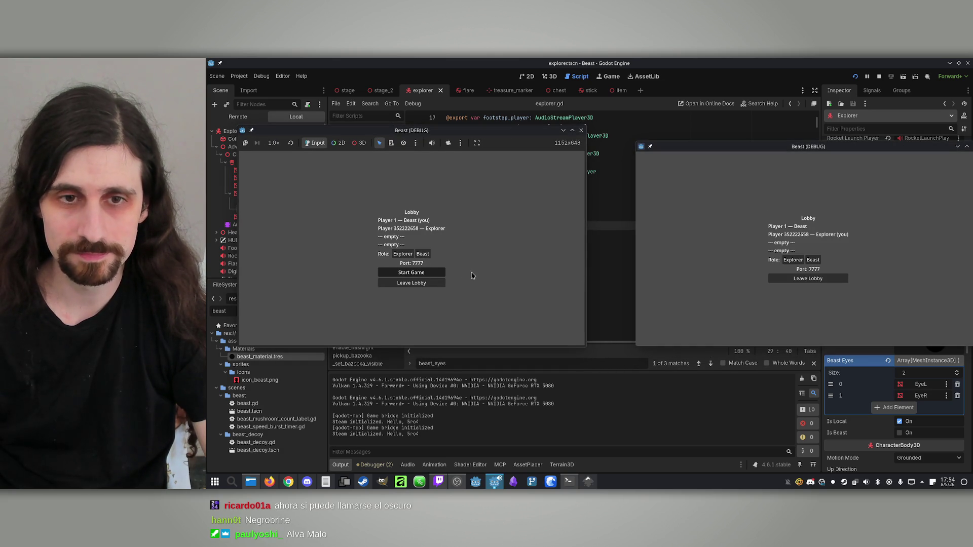
click(411, 272)
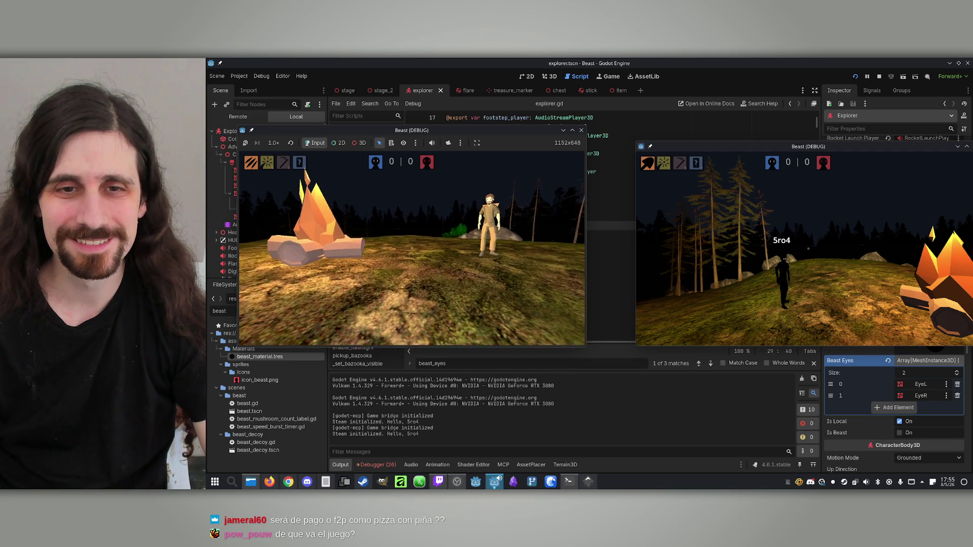
Add 'agacharse no es visual' to the Tesoro notes in Kate.
key(super)
click(325, 482)
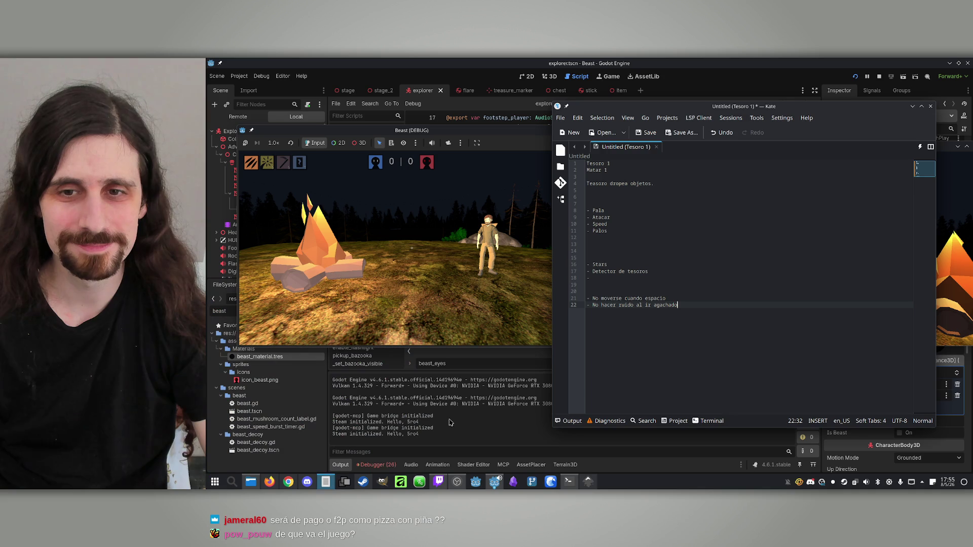
text(- agacharse no es visual)
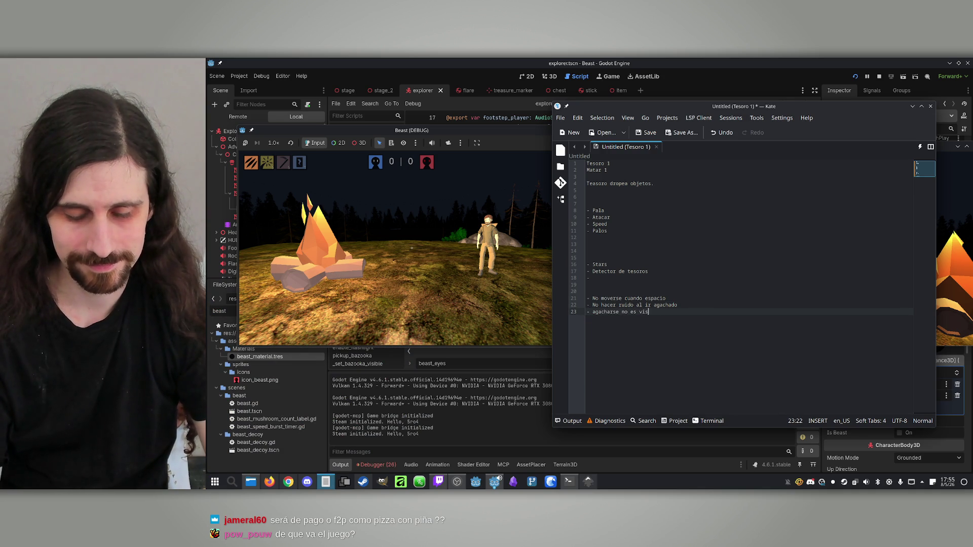
click(326, 481)
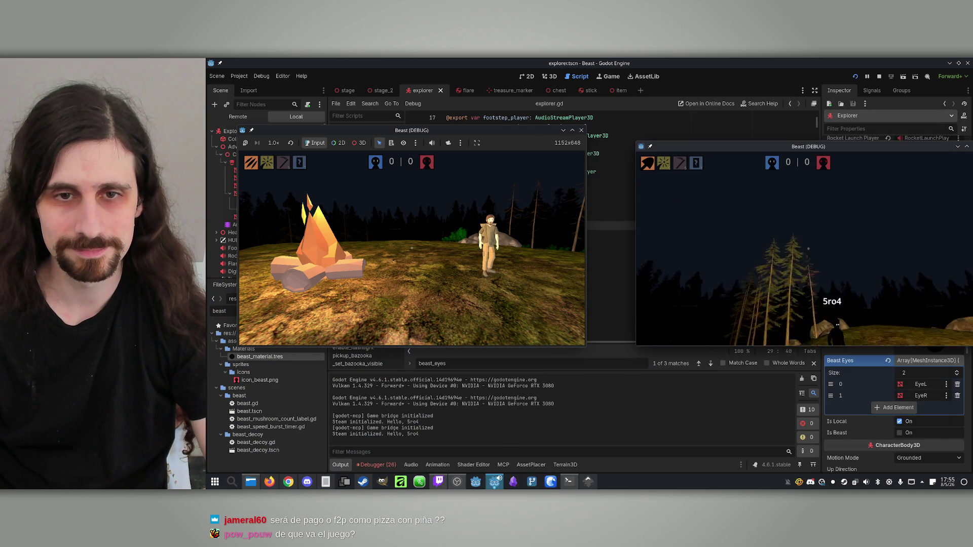
Stop the running game and select the Adventurer node in the scene tree.
key(super)
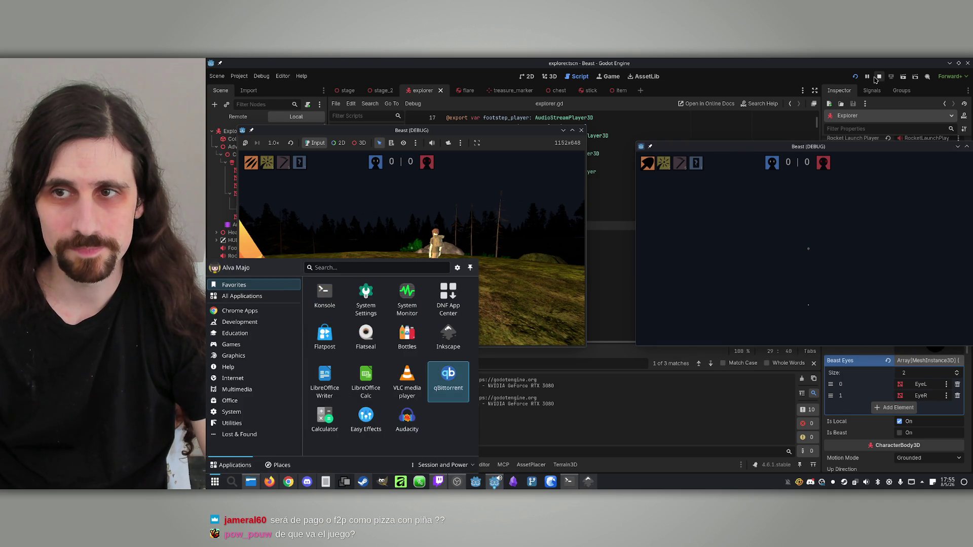
click(879, 76)
click(246, 150)
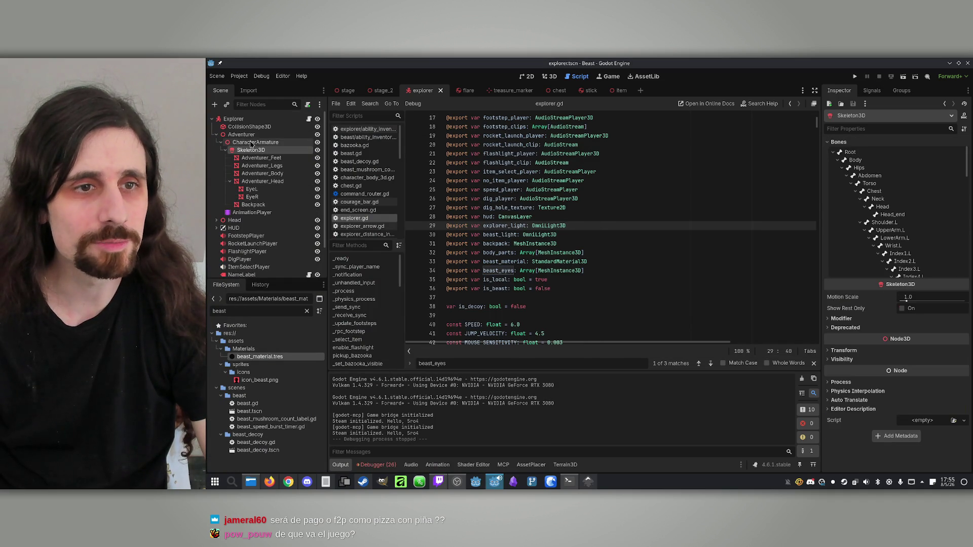
click(243, 134)
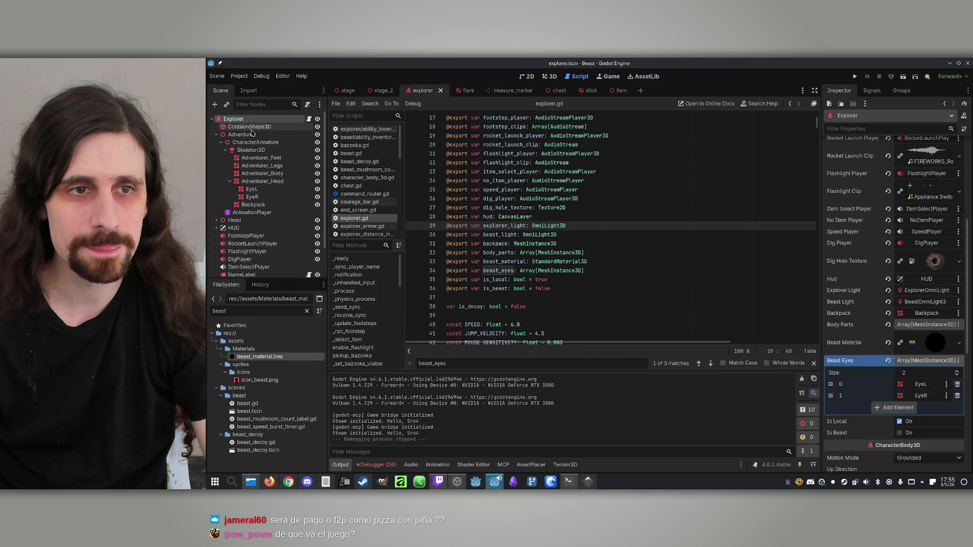
Start a new bullet line in the Kate notes after the crouching entry.
click(325, 482)
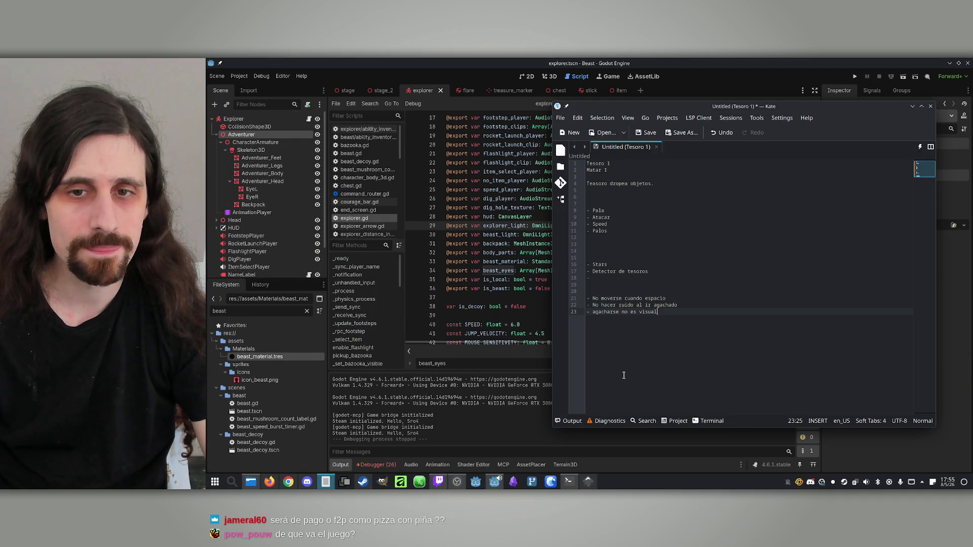
key(Return)
text(- se ve)
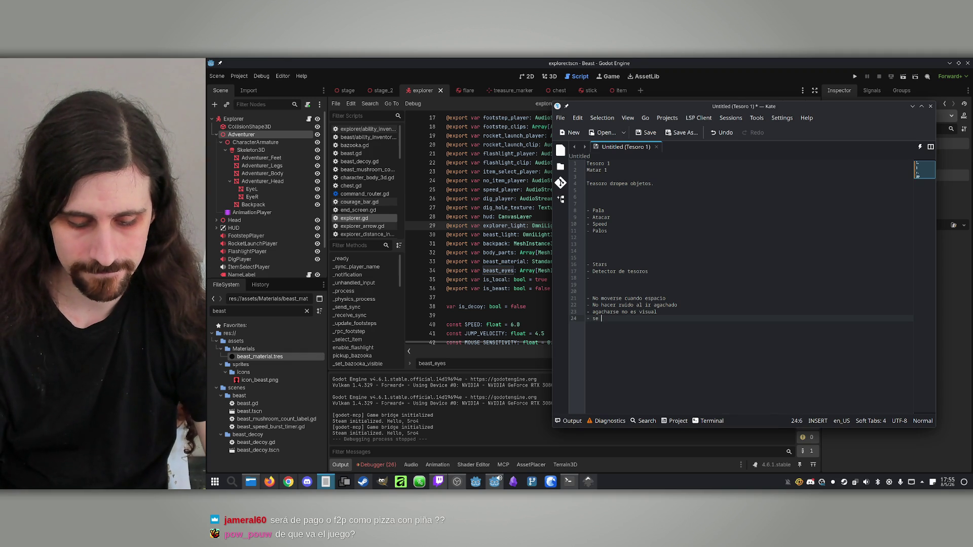
key(BackSpace)
key(BackSpace)
text(v)
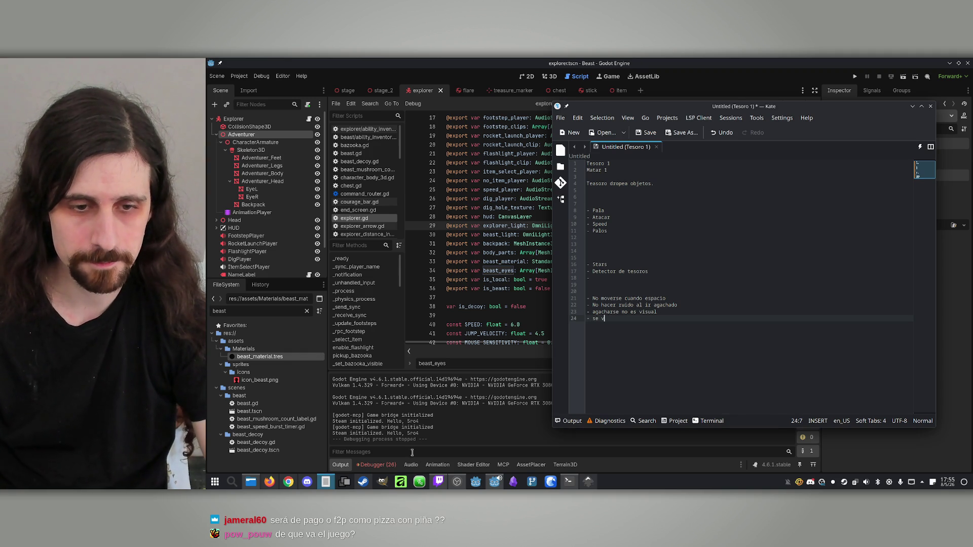
click(567, 482)
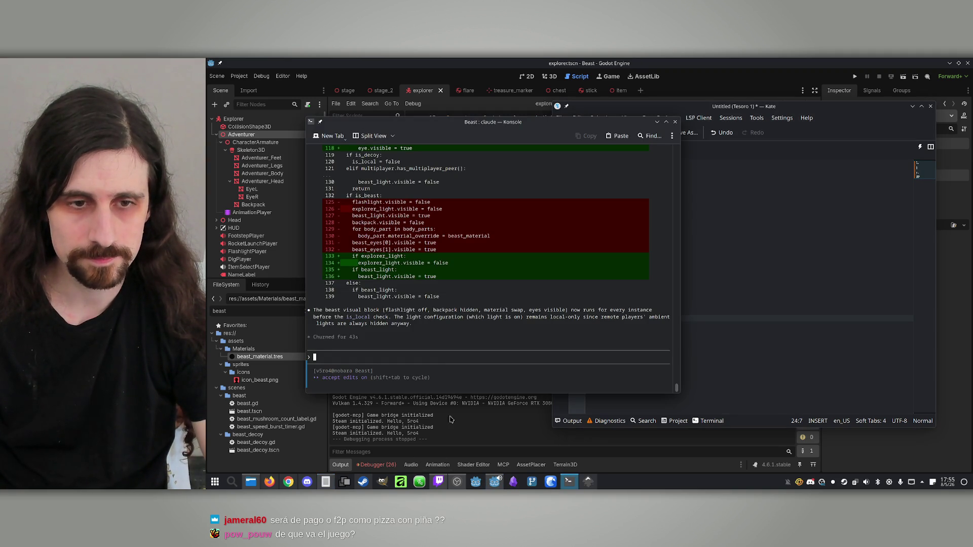
Type 'Make it so being the beast' into the Claude prompt, then select Godot's Explorer root node.
text(Make it so being the beast)
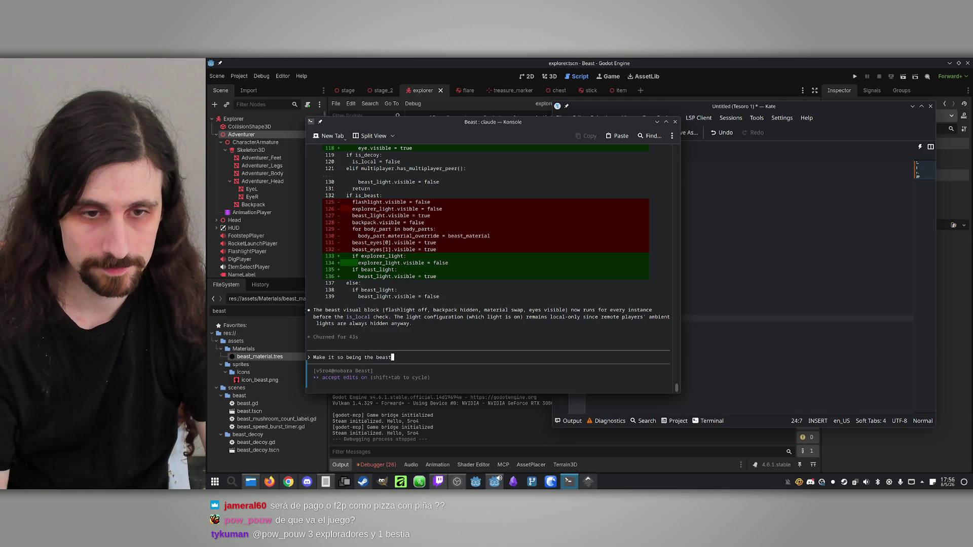
click(494, 481)
click(234, 119)
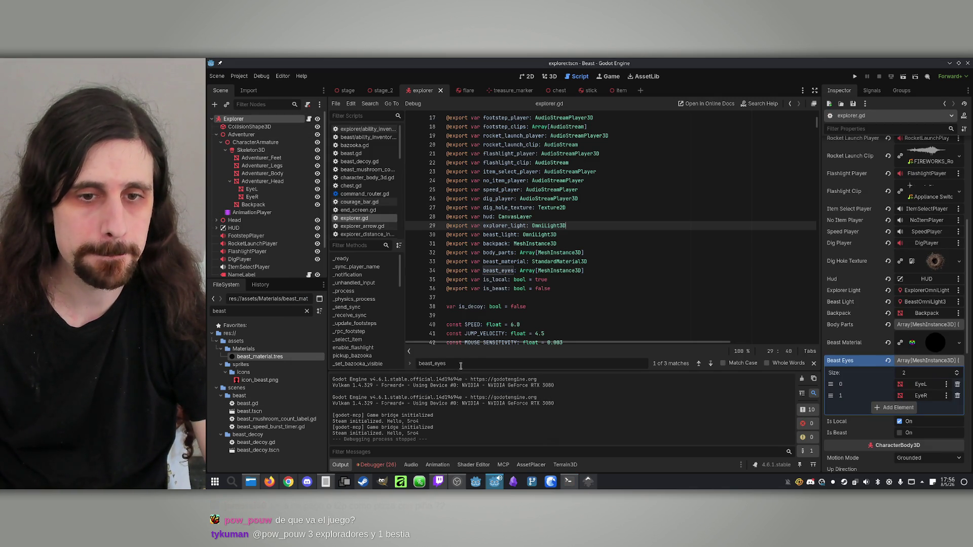
Find is_beast in explorer.gd and try, then discard, a name_ line after the eyes loop.
key(ctrl+f)
text(is_beast)
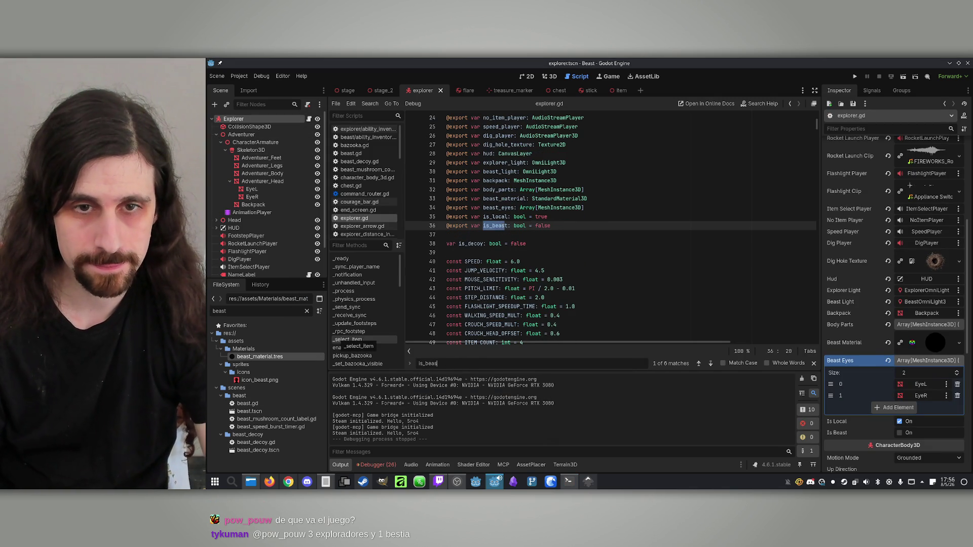
key(Return)
scroll(549, 298, down, 4)
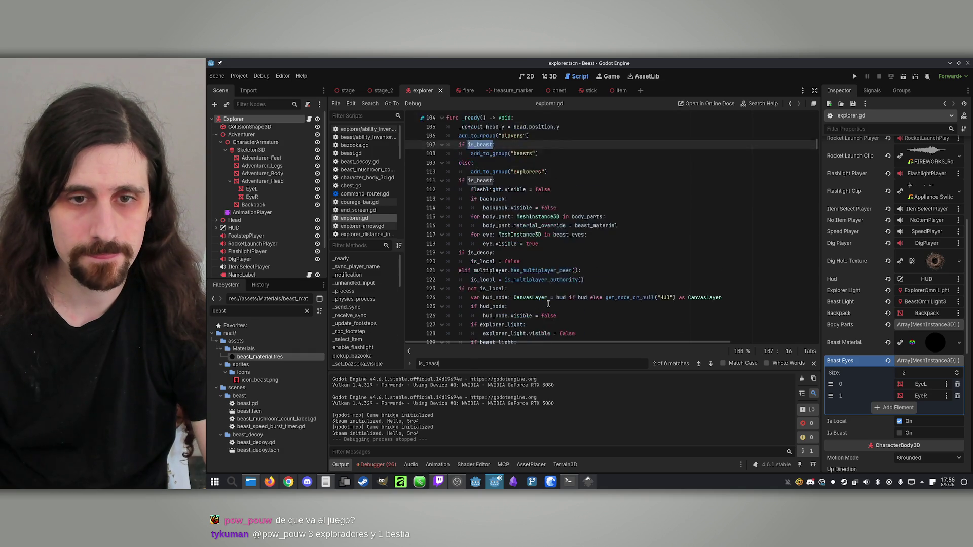
scroll(553, 291, down, 1)
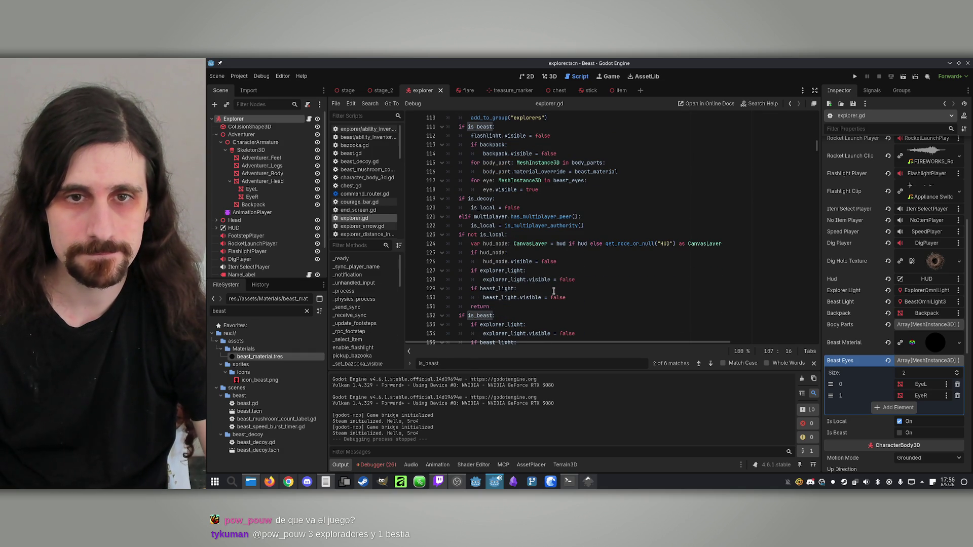
click(555, 188)
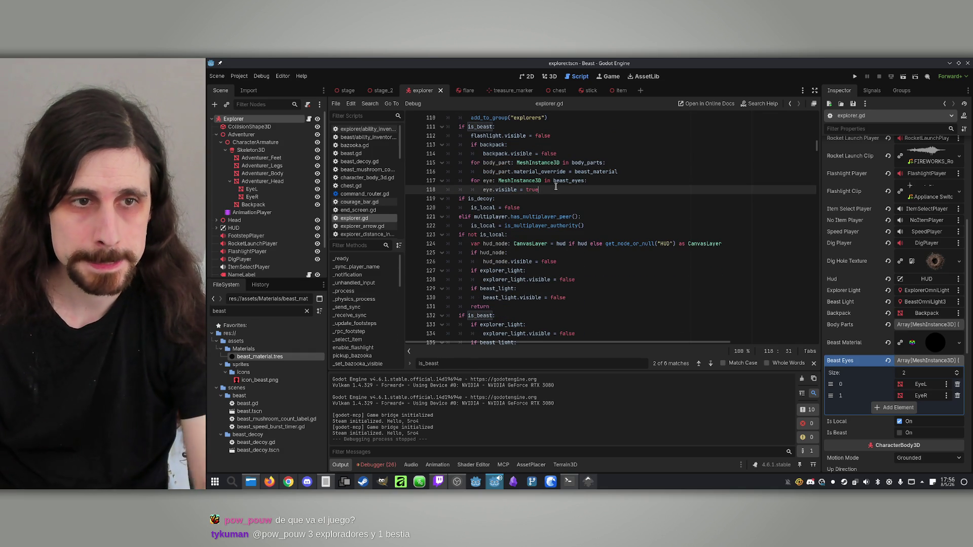
key(Return)
text(na)
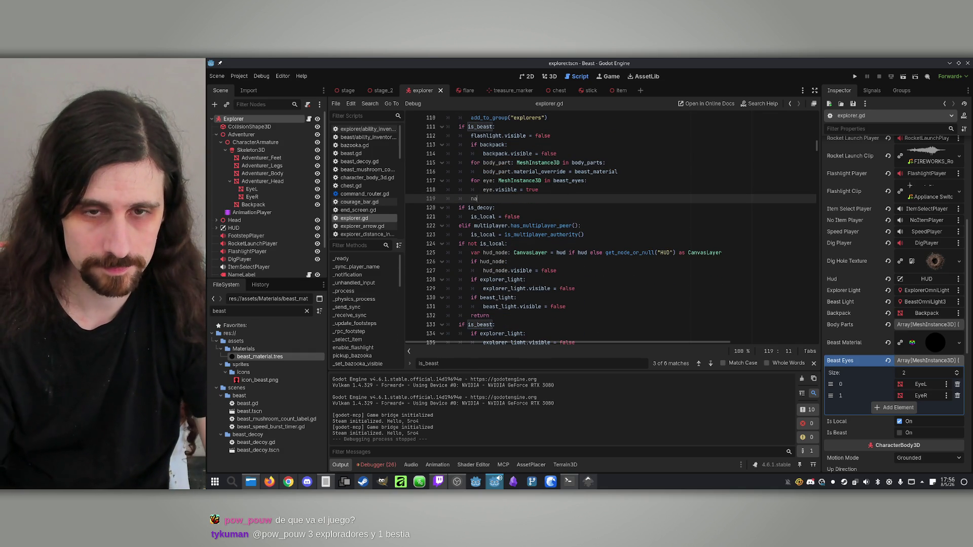
text(me_)
key(BackSpace)
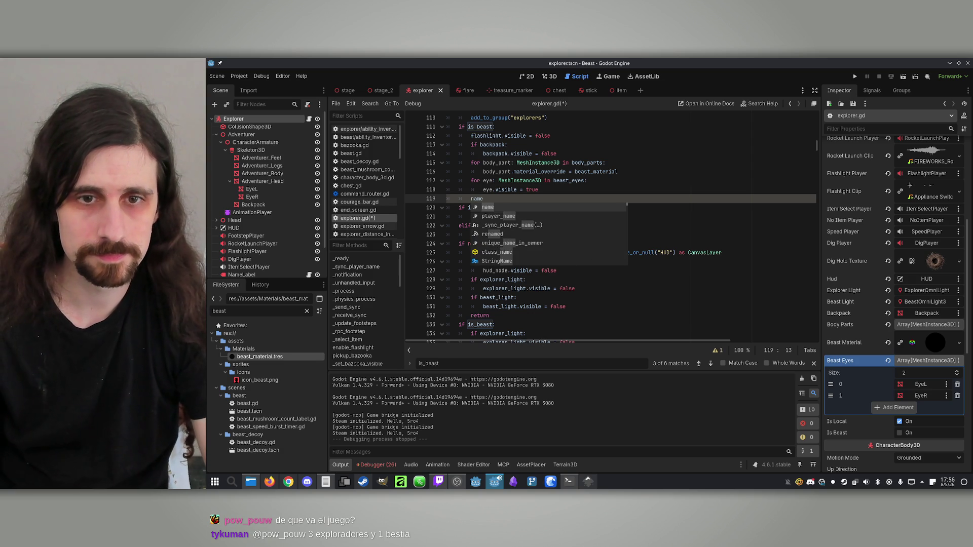
click(556, 181)
click(513, 199)
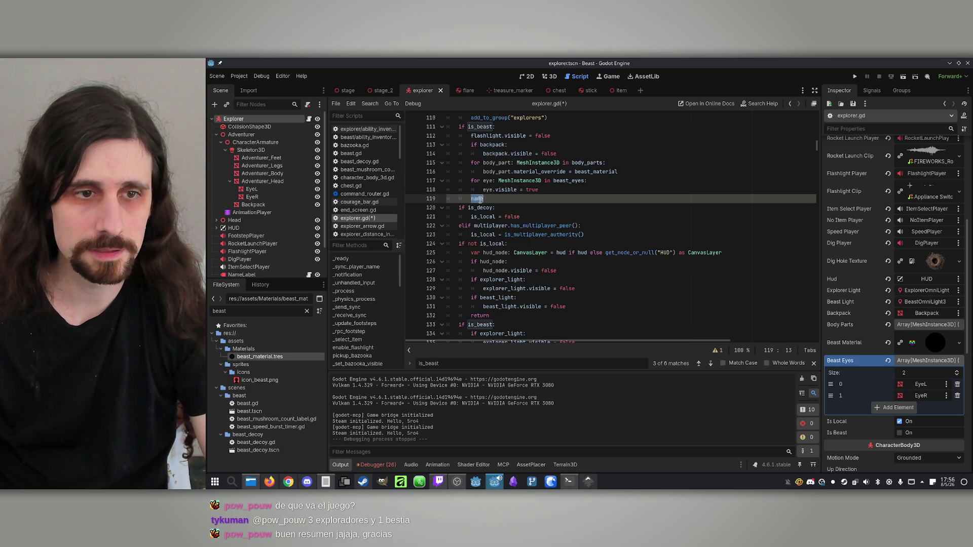
key(ctrl+BackSpace)
Duplicate the beast_eyes export line into a name_label export of type Label.
scroll(513, 205, up, 20)
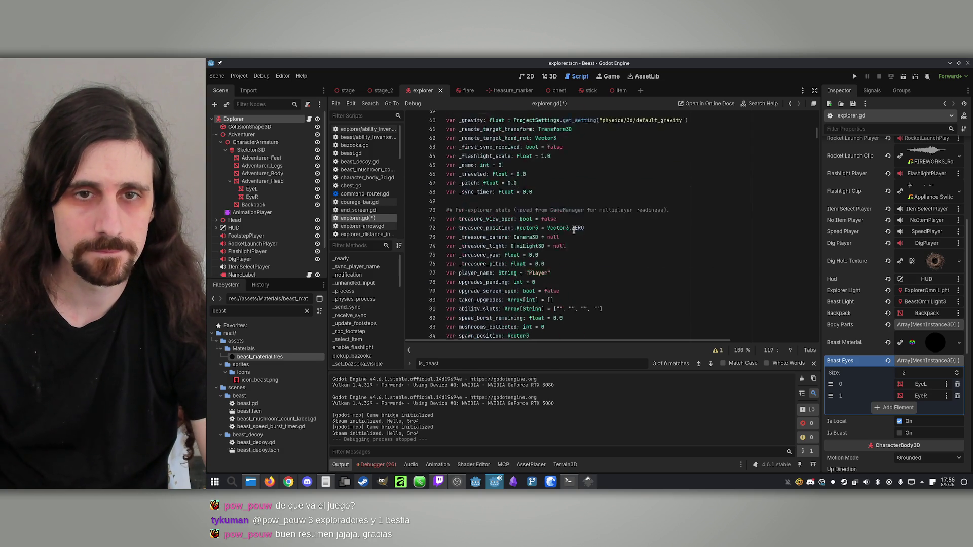
scroll(602, 236, down, 4)
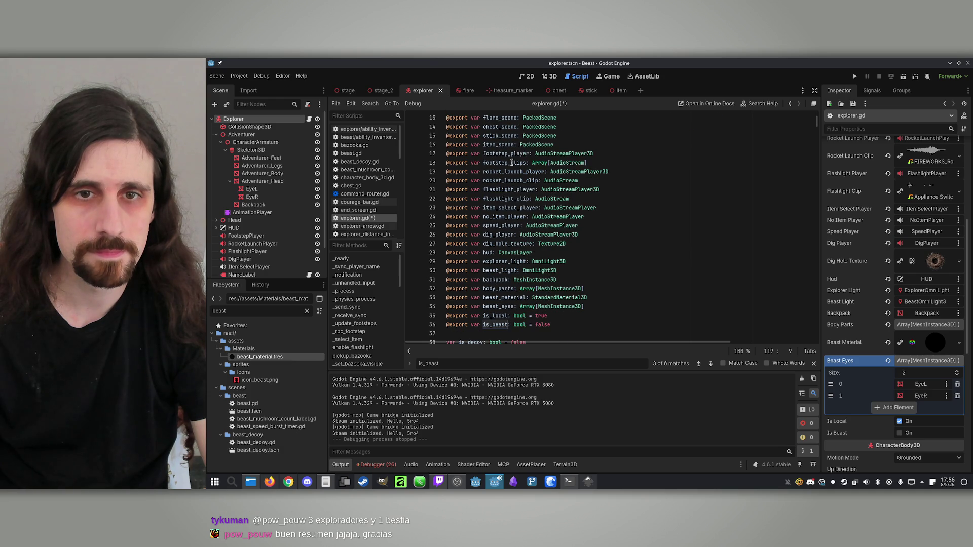
scroll(498, 206, down, 1)
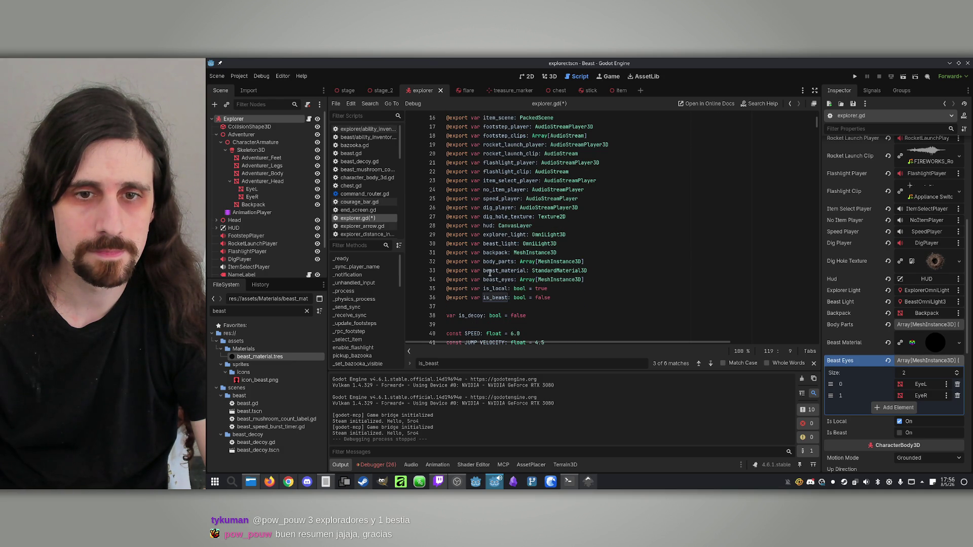
click(601, 279)
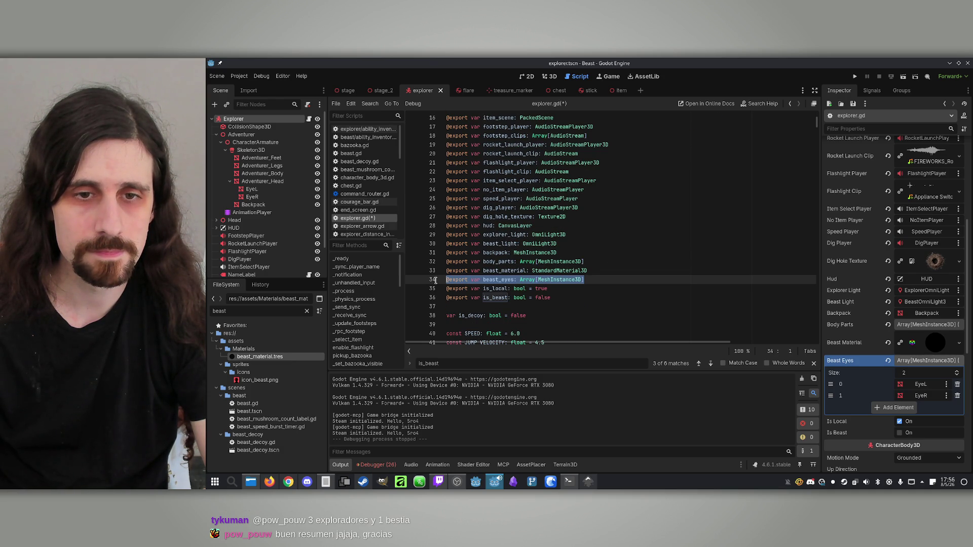
key(ctrl+shift+d)
double_click(494, 288)
text(name_label)
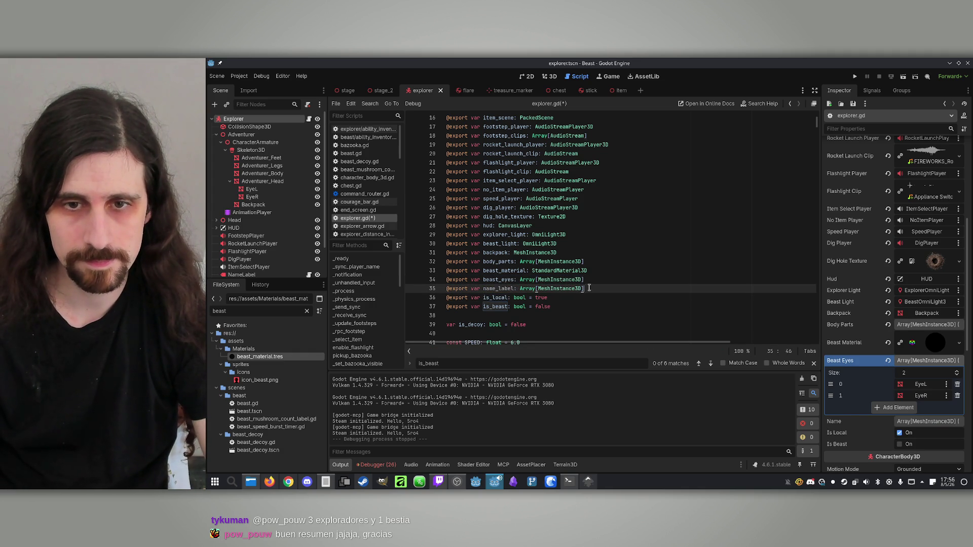
drag(589, 288, 519, 289)
text(Lab)
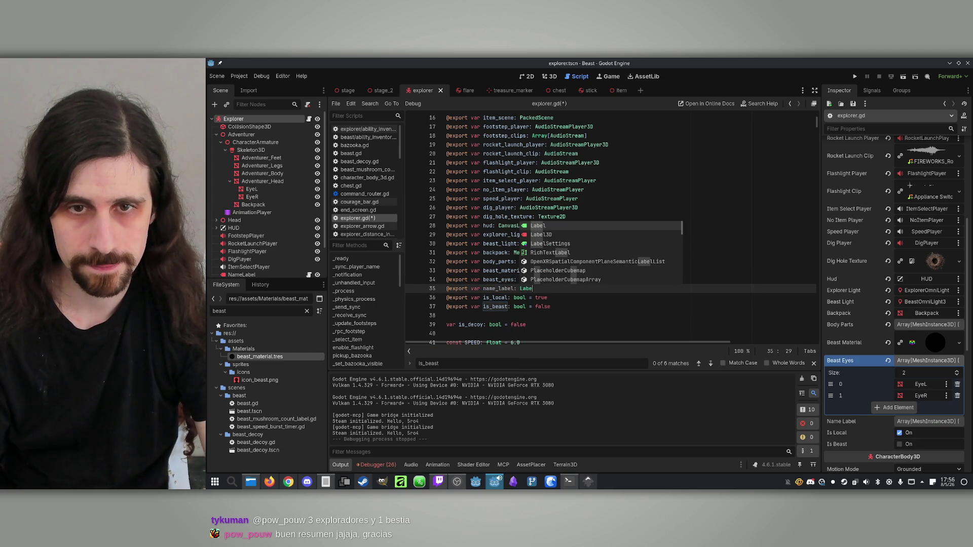
key(Return)
click(496, 289)
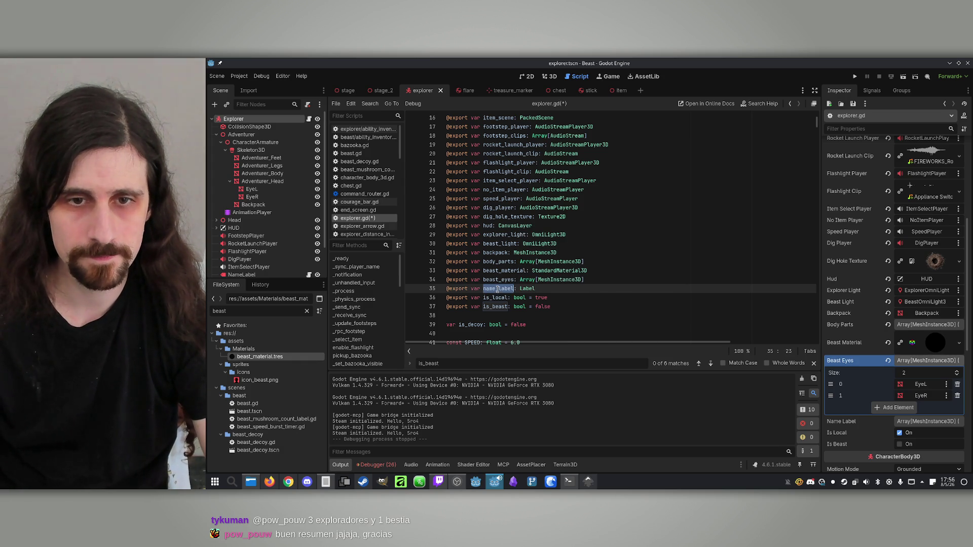
Add name_label.visible = false in _ready's is_beast block and save.
click(711, 363)
click(711, 363)
click(553, 297)
text(name_label)
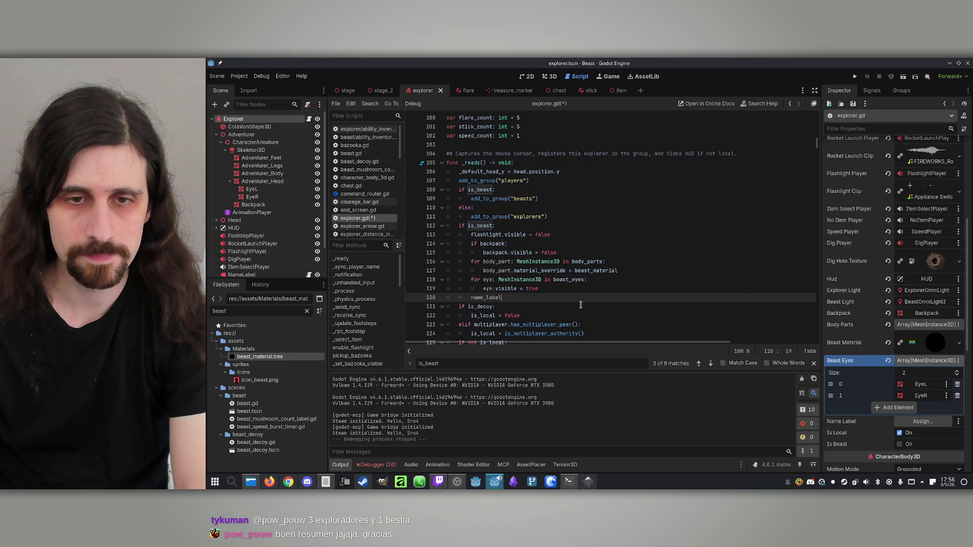
text(.visible )
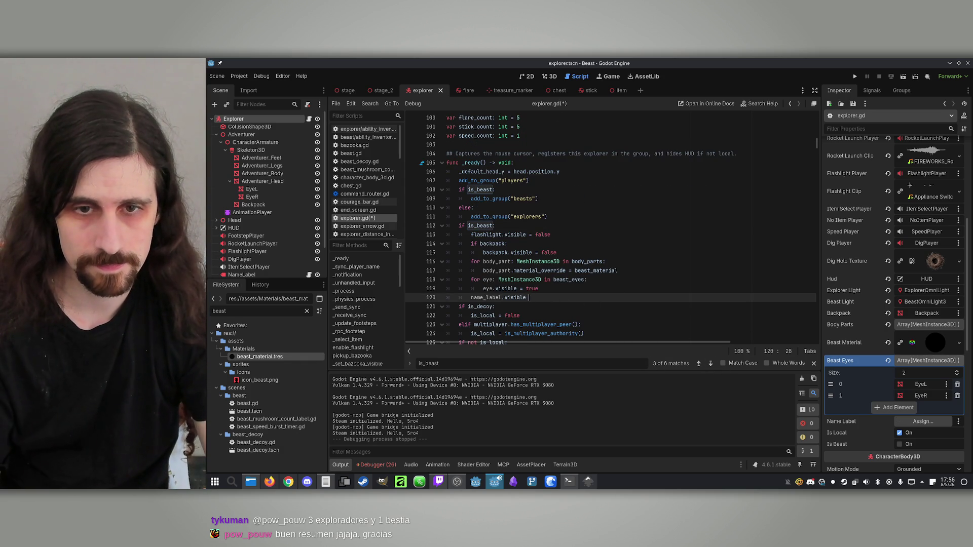
text(= false)
click(578, 280)
key(ctrl+s)
Try assigning the NameLabel node to the Explorer's Name Label property.
click(243, 125)
click(234, 119)
scroll(244, 243, down, 2)
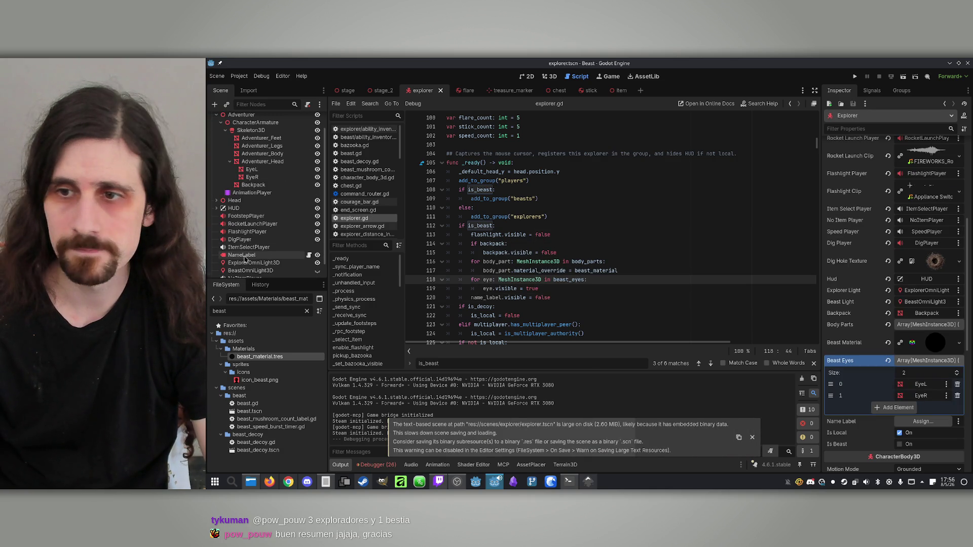
mouse_move(244, 259)
mouse_down()
mouse_move(558, 344)
mouse_move(932, 423)
mouse_up()
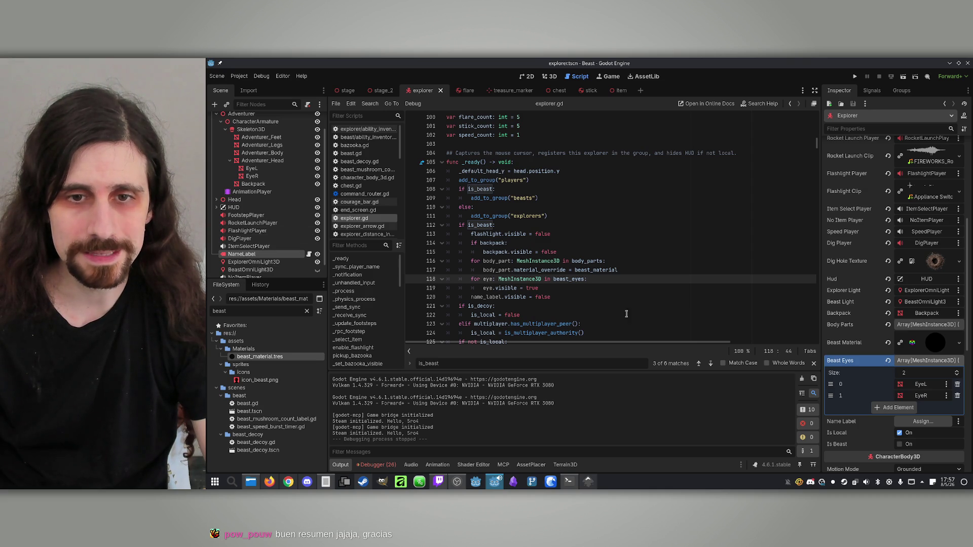
Change name_label's type on line 35 to Label3D and save the script.
click(577, 283)
scroll(548, 289, up, 7)
scroll(543, 278, up, 13)
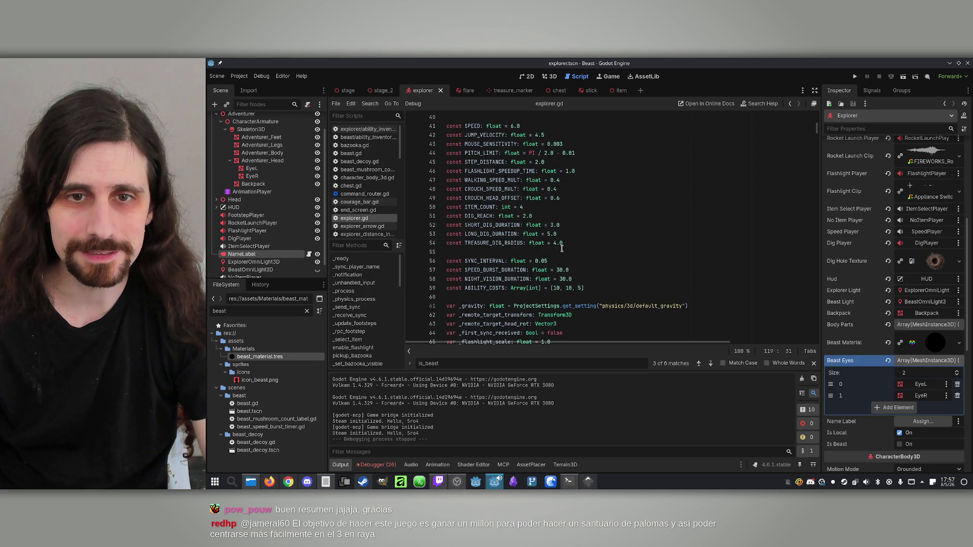
scroll(561, 247, up, 6)
click(555, 233)
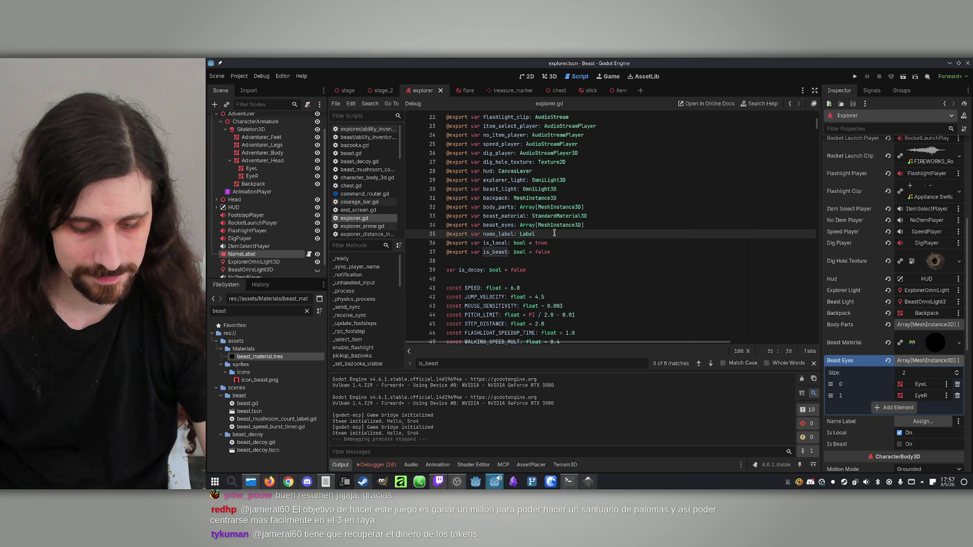
text(3D)
key(ctrl+s)
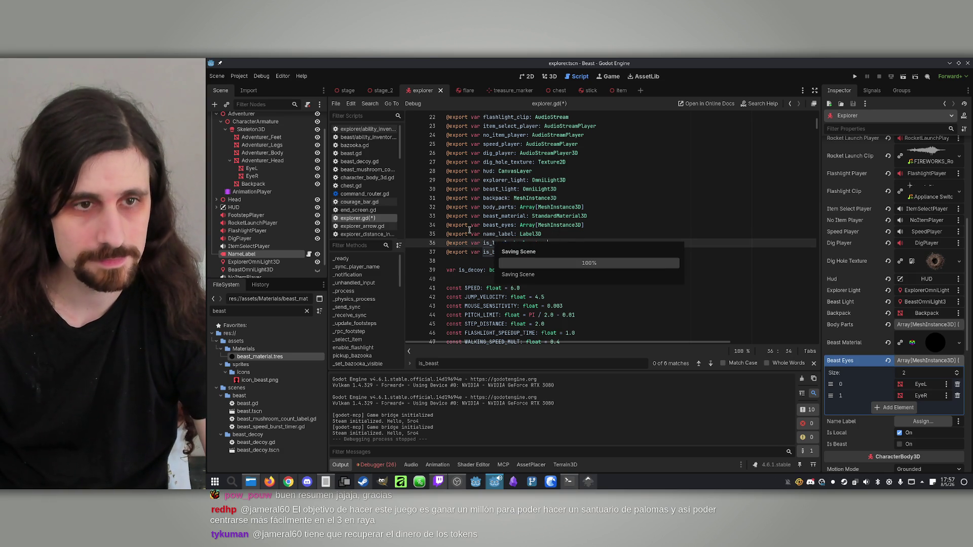
Assign the NameLabel node to the Name Label slot in the Inspector.
scroll(261, 221, down, 2)
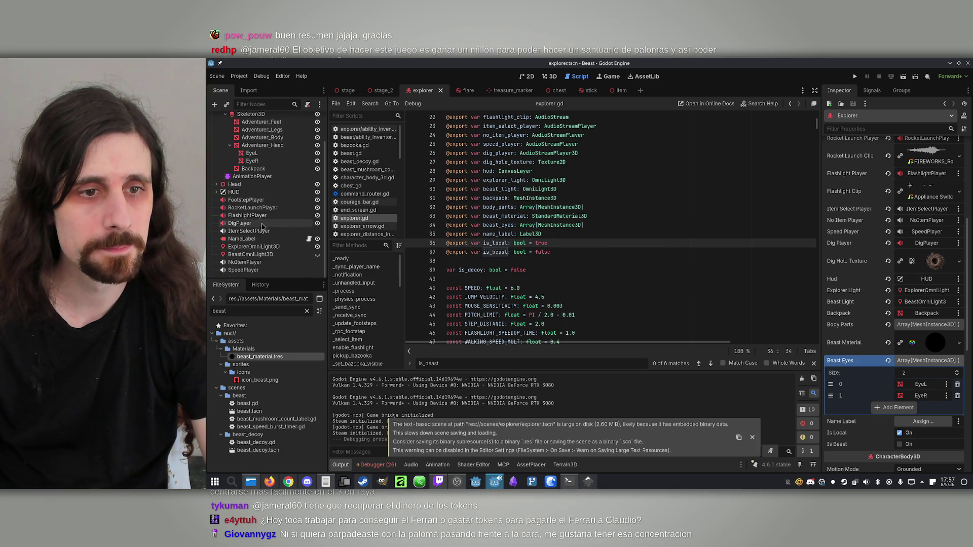
mouse_move(242, 239)
mouse_down()
mouse_move(880, 398)
mouse_move(910, 421)
mouse_up()
click(635, 270)
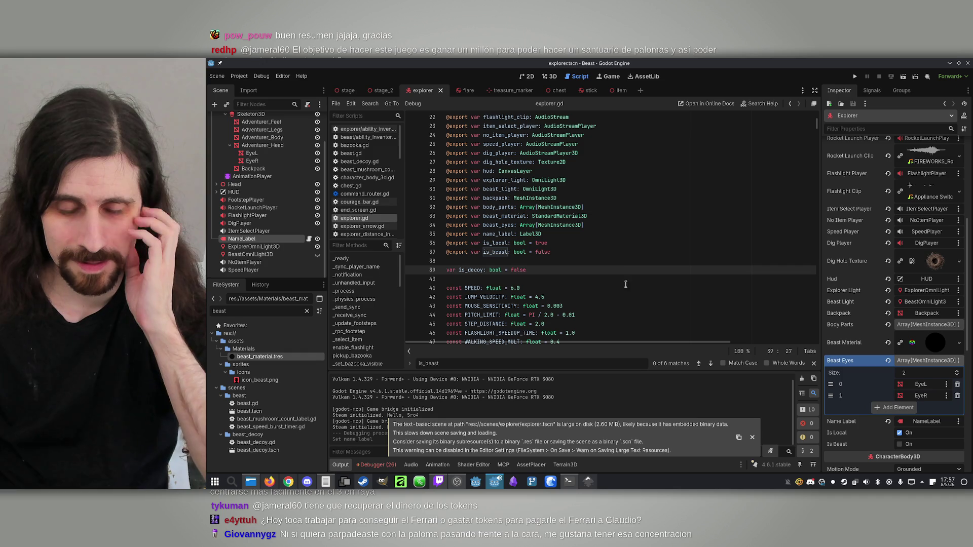
In the 3D view, select CharacterArmature and scrub its Death animation in the Animation panel.
click(556, 77)
scroll(258, 123, up, 2)
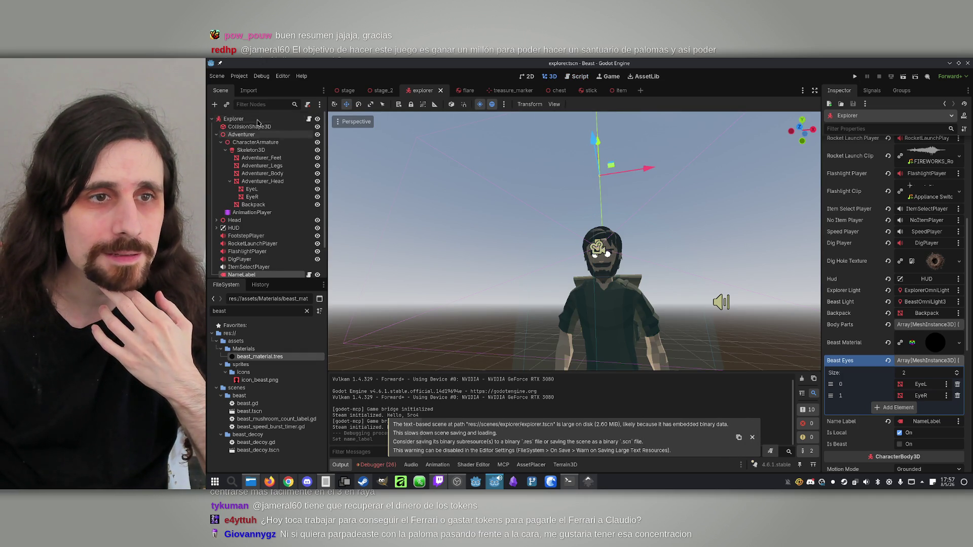
click(264, 144)
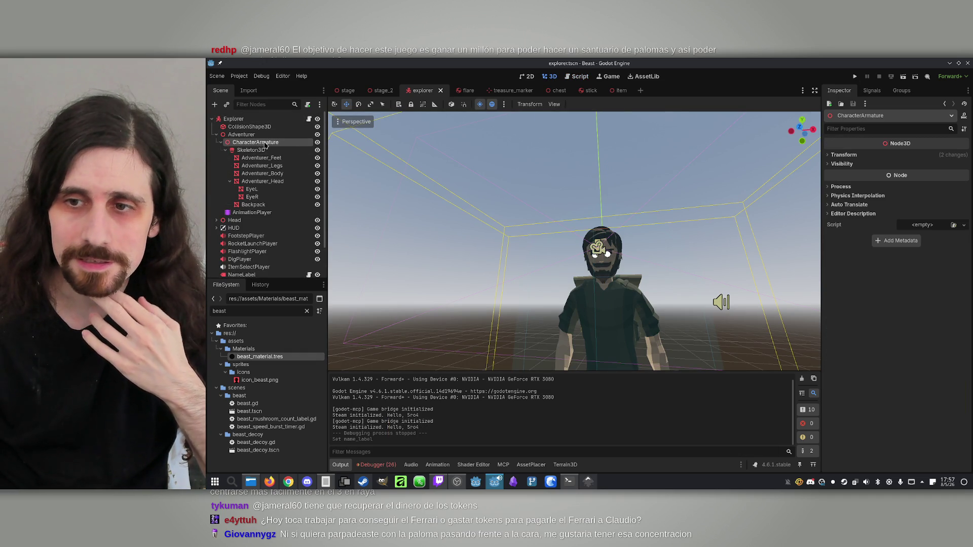
click(434, 465)
click(420, 389)
drag(420, 391, 400, 389)
Preview the Idle, Gun_Shoot, Interact and Roll animations.
click(527, 374)
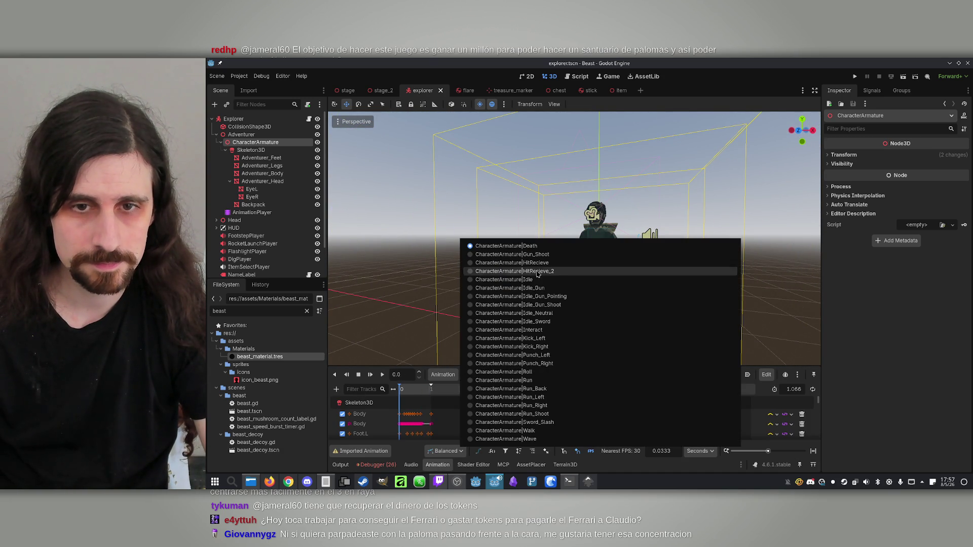
click(556, 280)
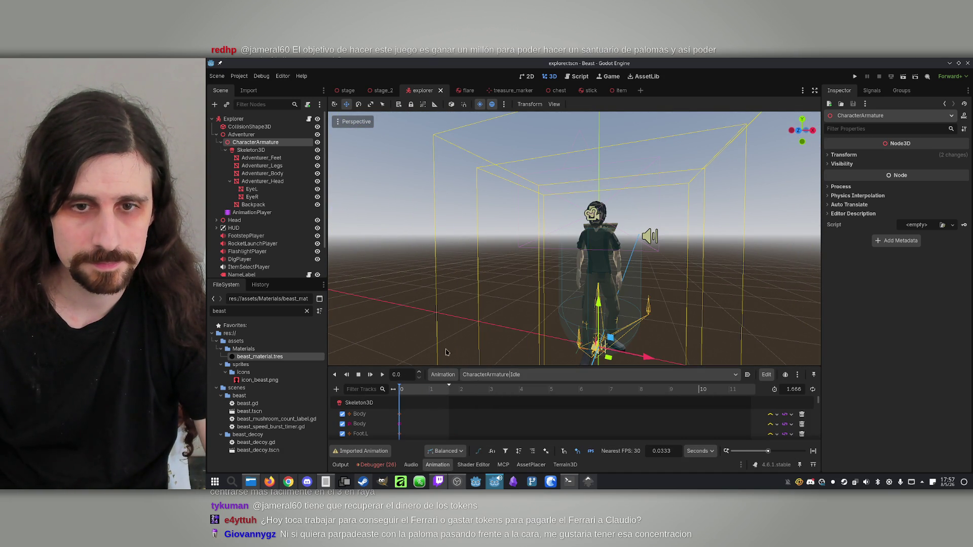
click(543, 374)
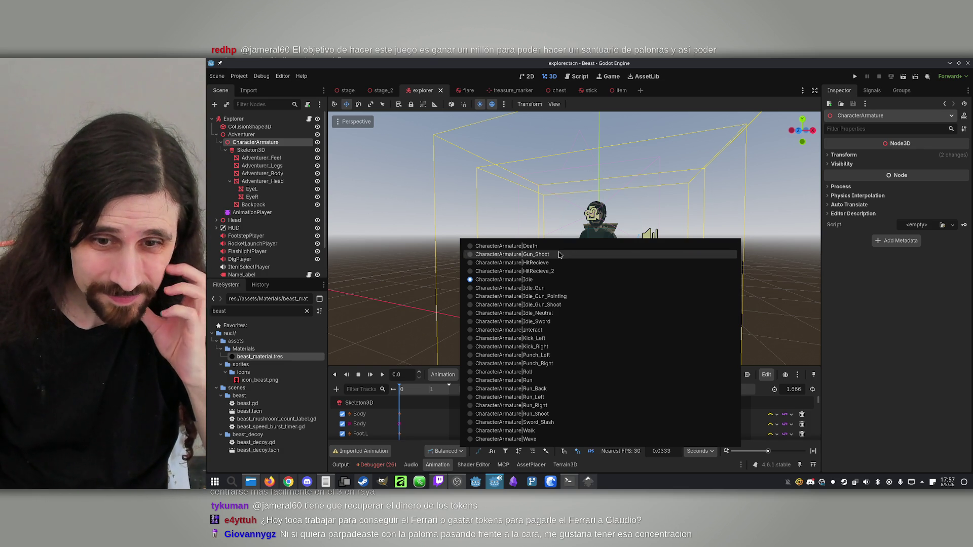
click(557, 254)
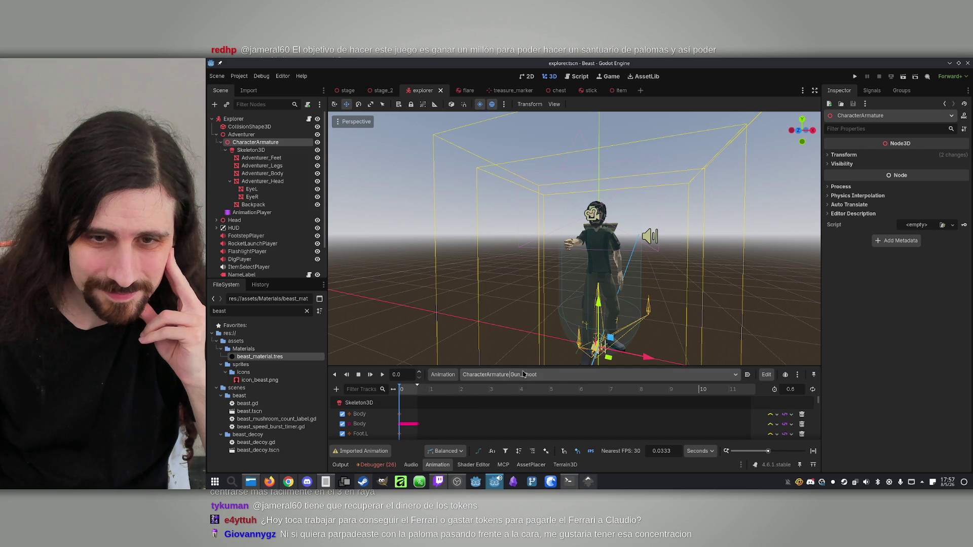
click(524, 374)
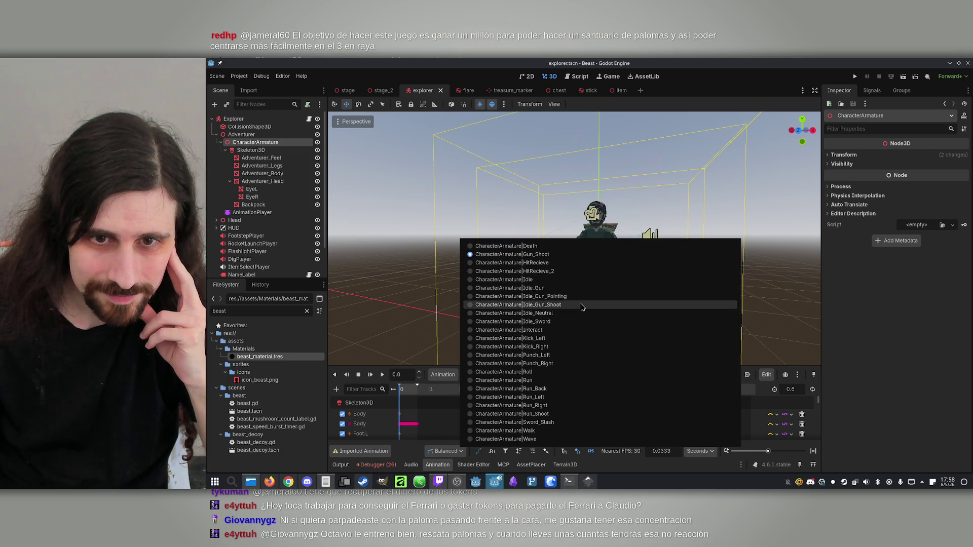
click(563, 330)
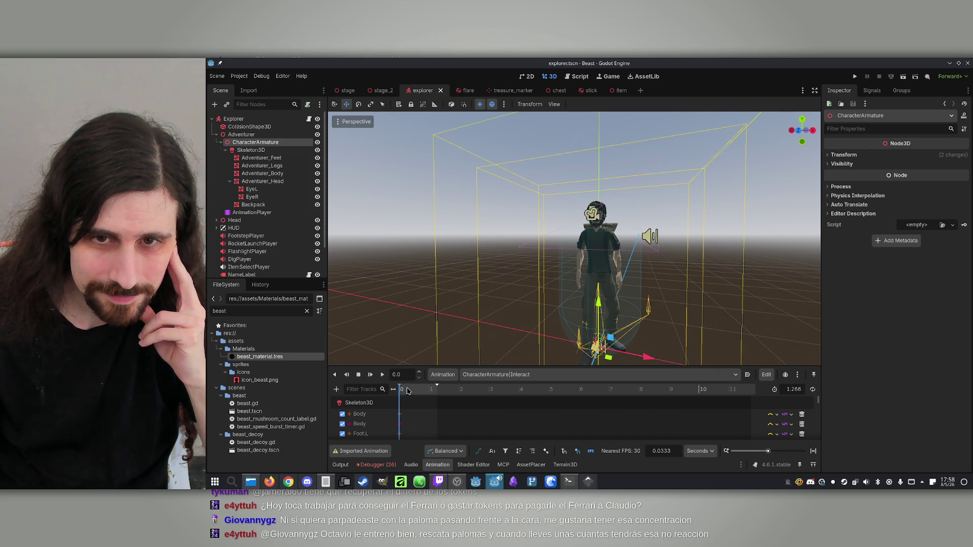
click(527, 374)
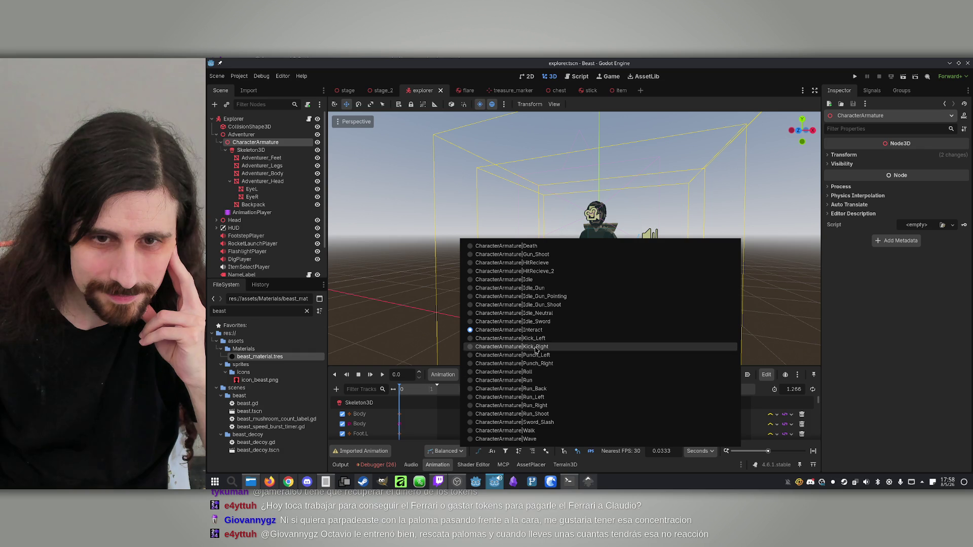
click(543, 372)
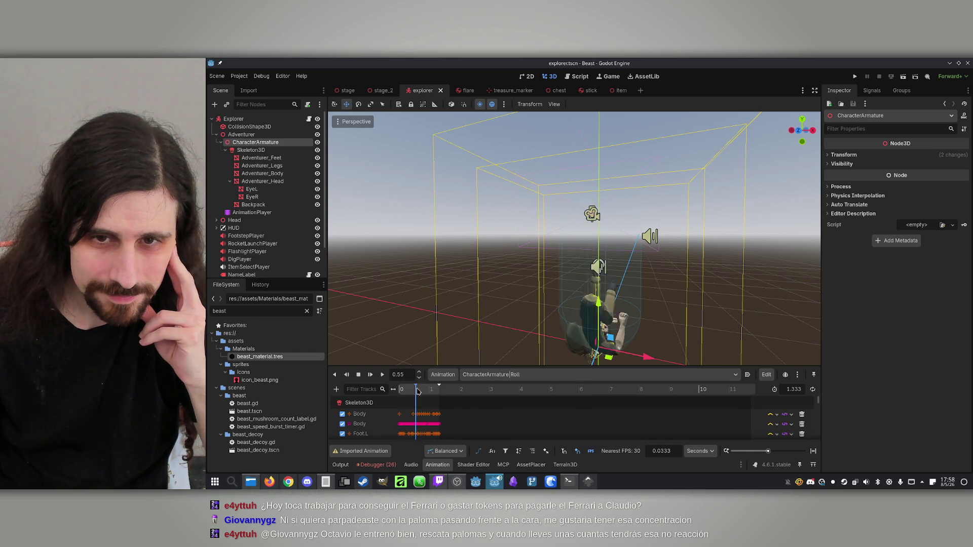
Preview Walk at 1.14, Wave and Death, ending with Gun_Shoot loaded.
click(560, 376)
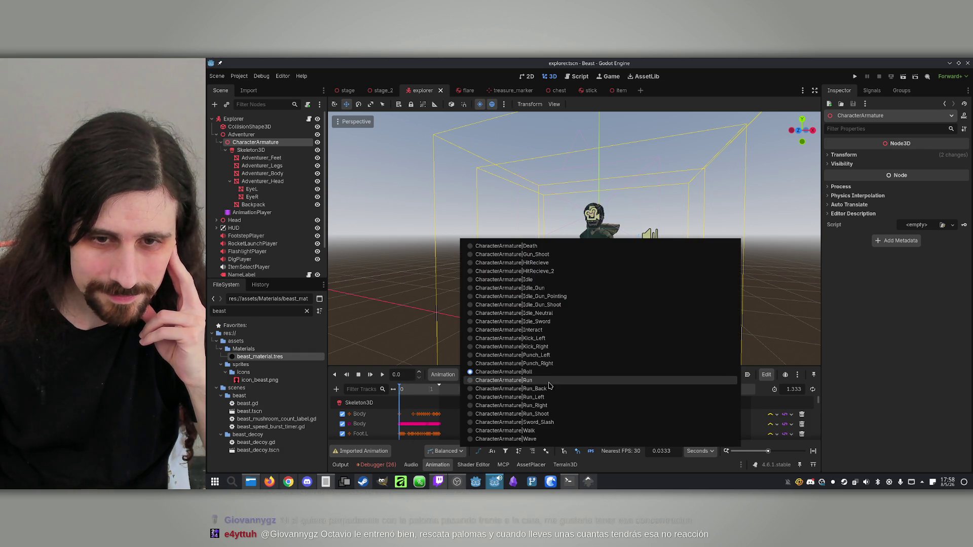
click(547, 430)
click(433, 393)
click(582, 376)
click(534, 440)
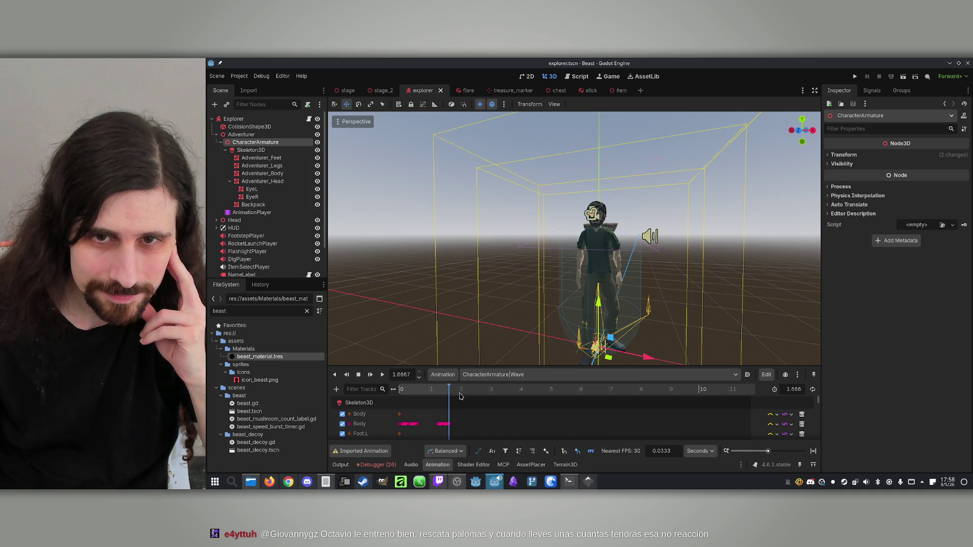
click(548, 375)
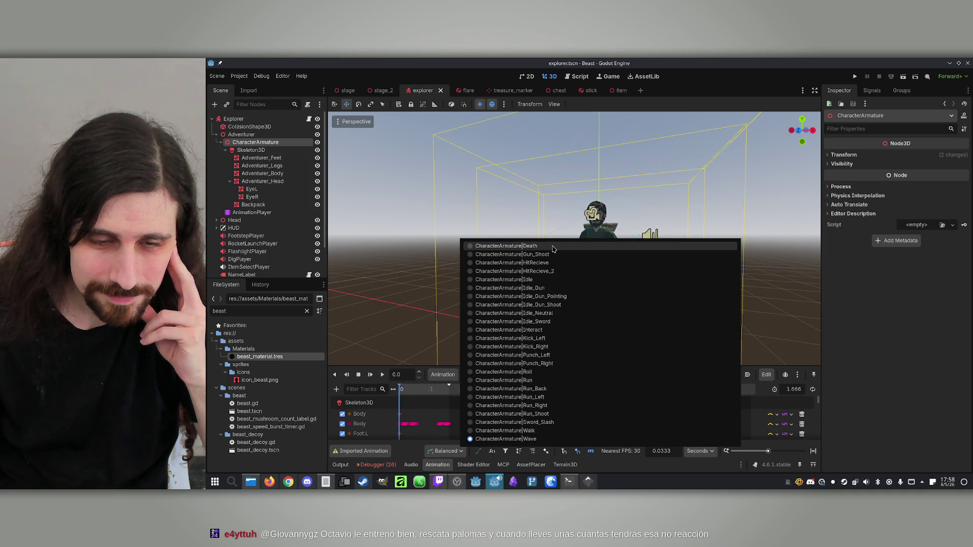
click(577, 246)
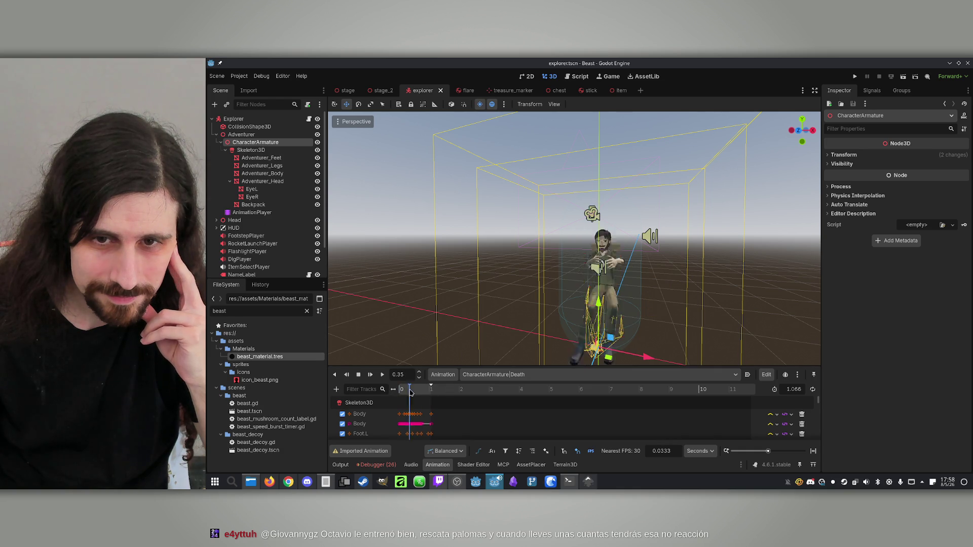
click(500, 374)
click(565, 255)
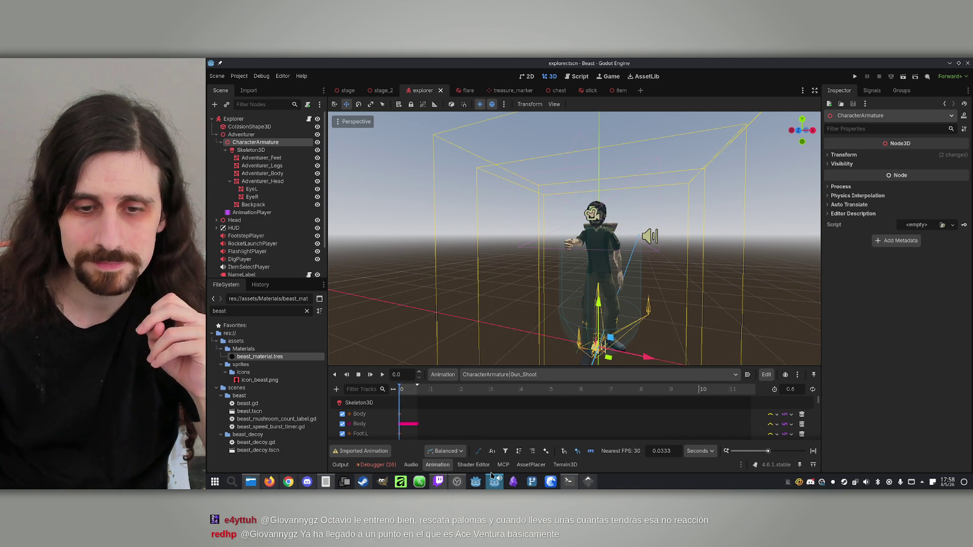
click(570, 482)
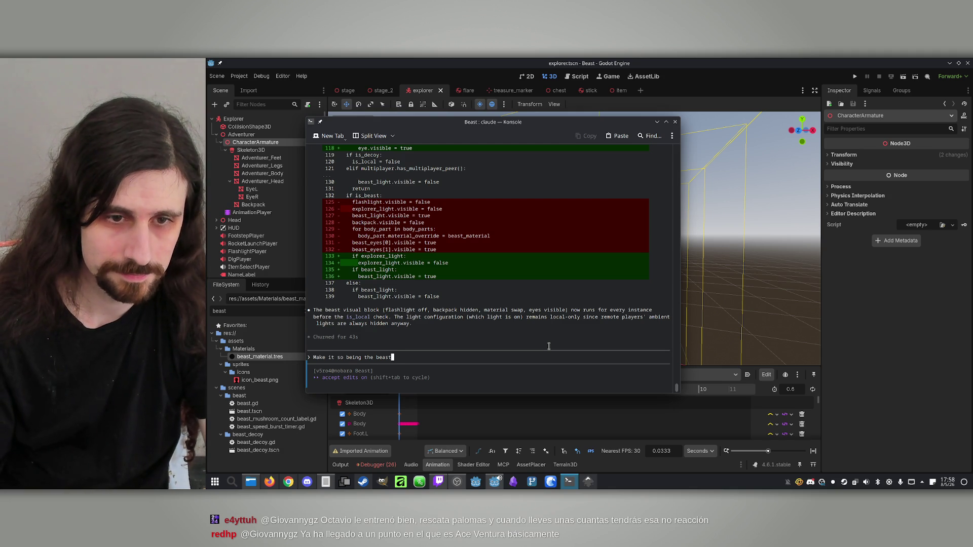
Clear the unfinished prompt and run /usage to check Claude's session limits.
key(BackSpace)
key(BackSpace)
key(BackSpace)
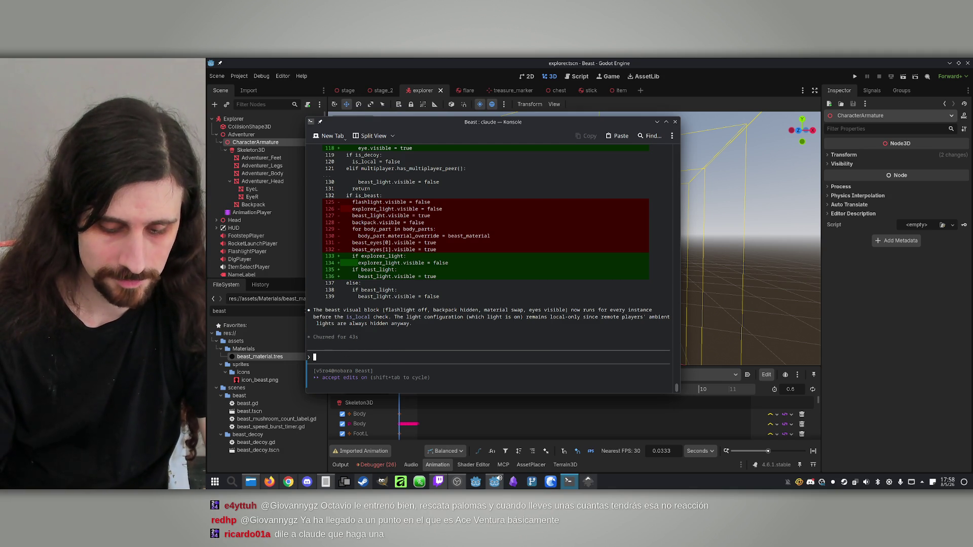
text(/usage)
key(Return)
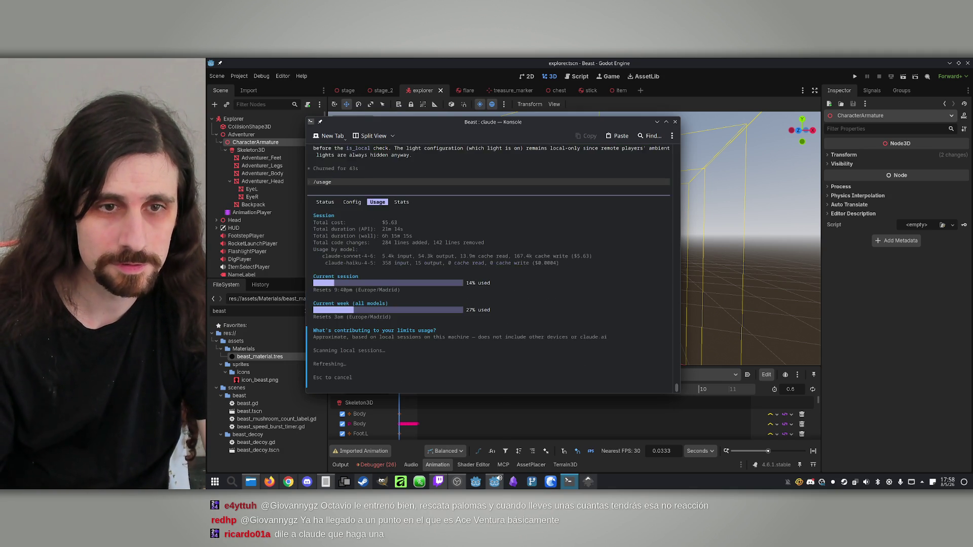
key(Escape)
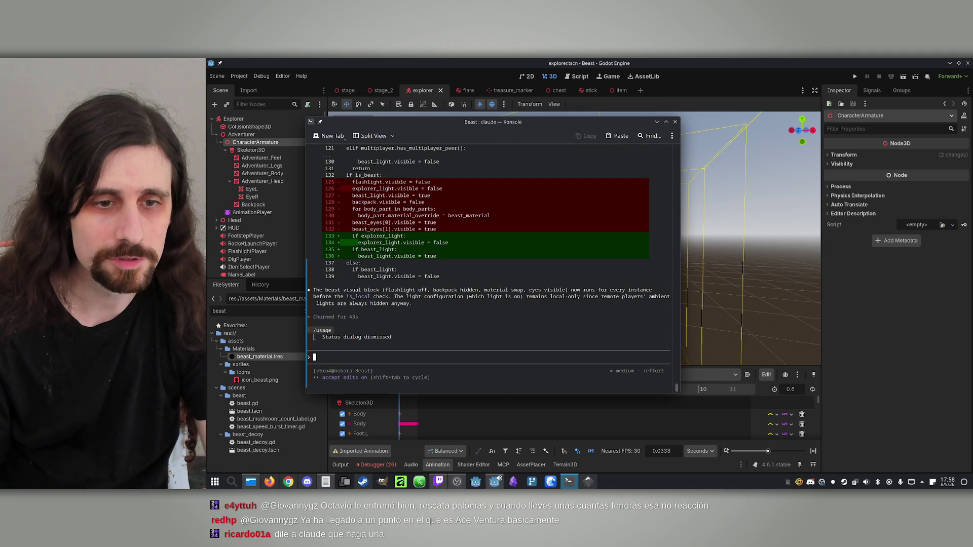
Ask Claude to make crouching lower the model's mesh as well as the camera.
text(make it so whe)
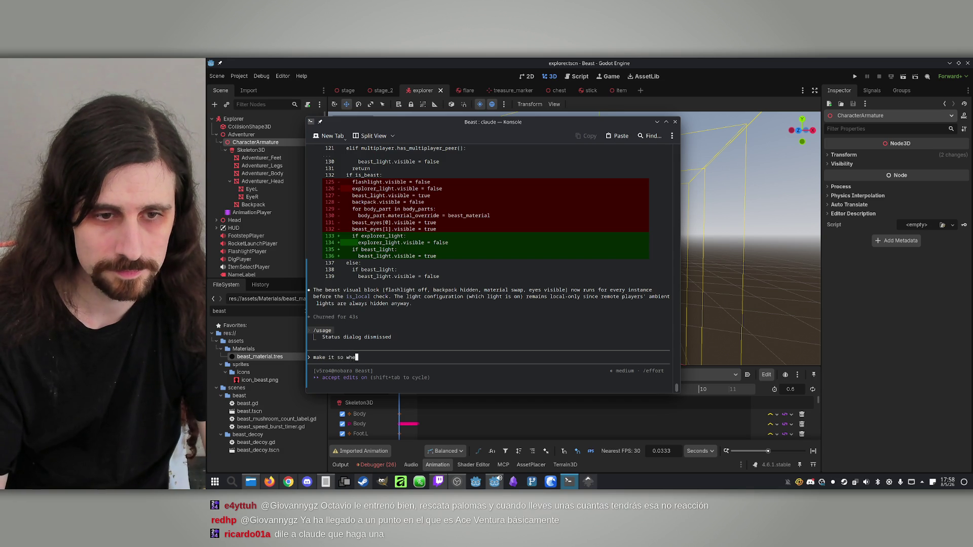
text(layer crouche)
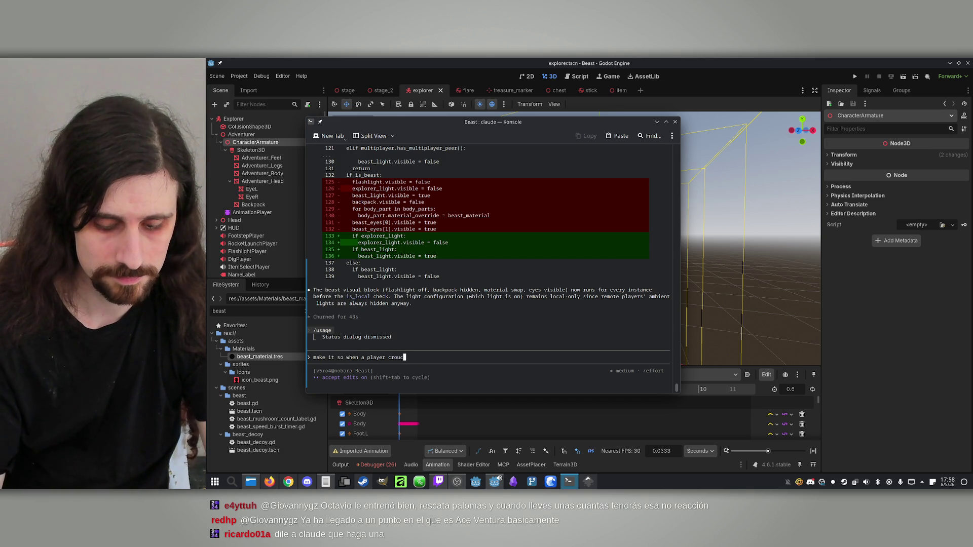
text(ly the camera l)
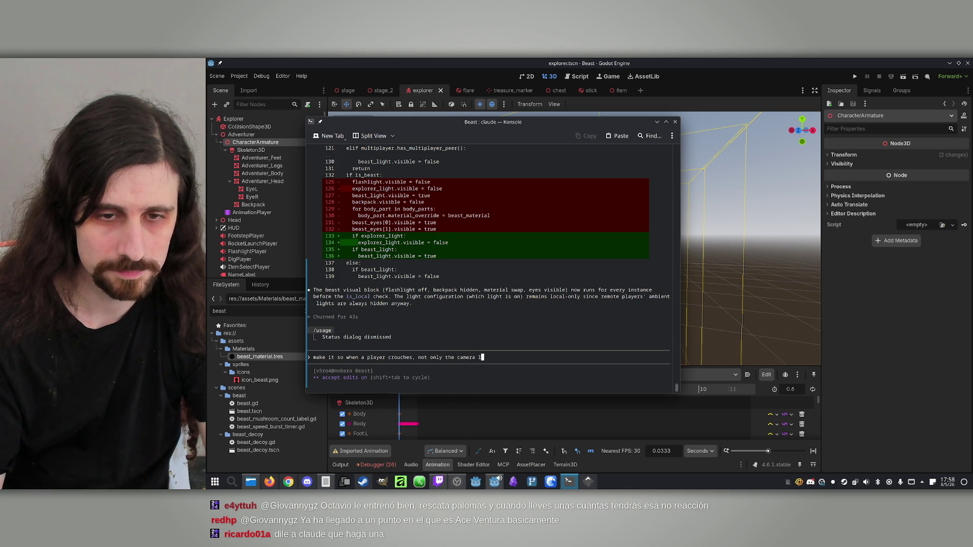
text(owers, b)
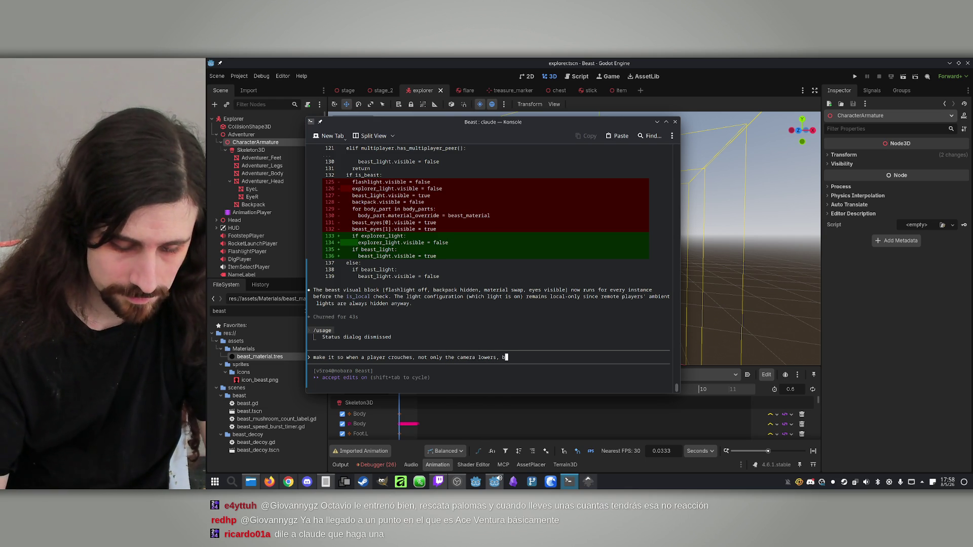
text(yut also the m)
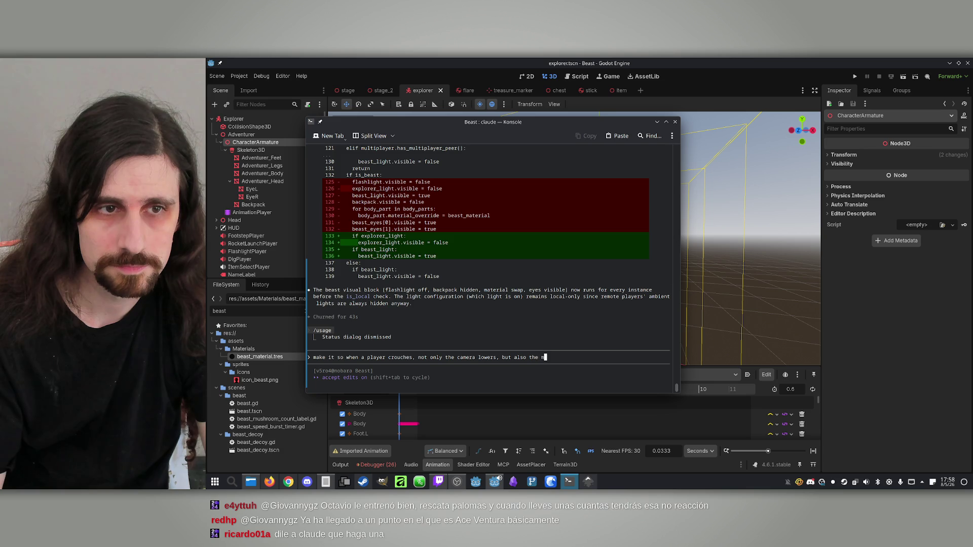
text(sh)
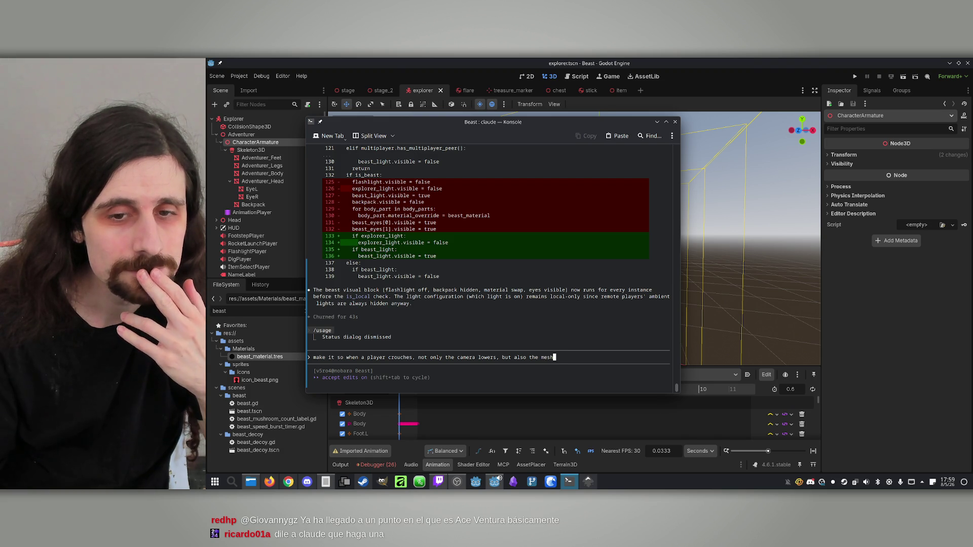
key(BackSpace)
text(esh of the model)
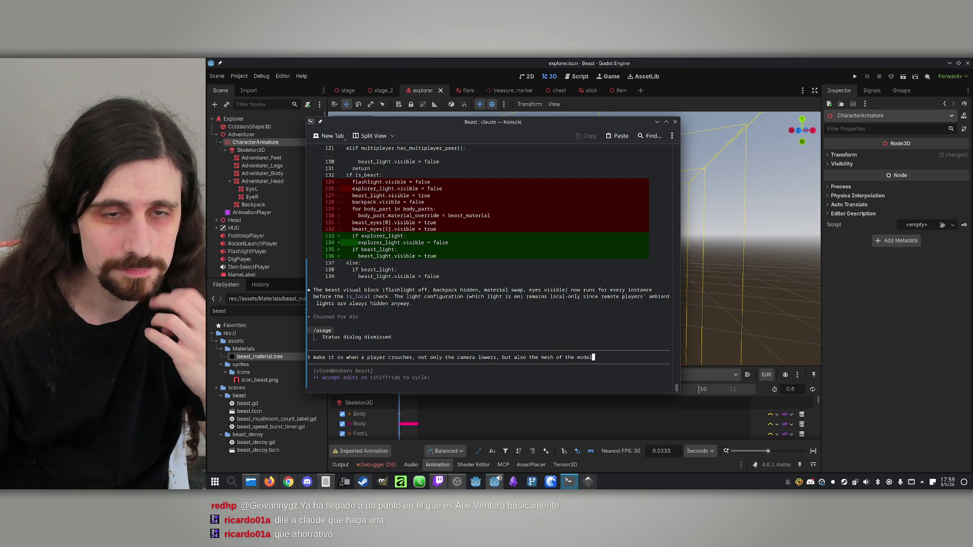
key(Return)
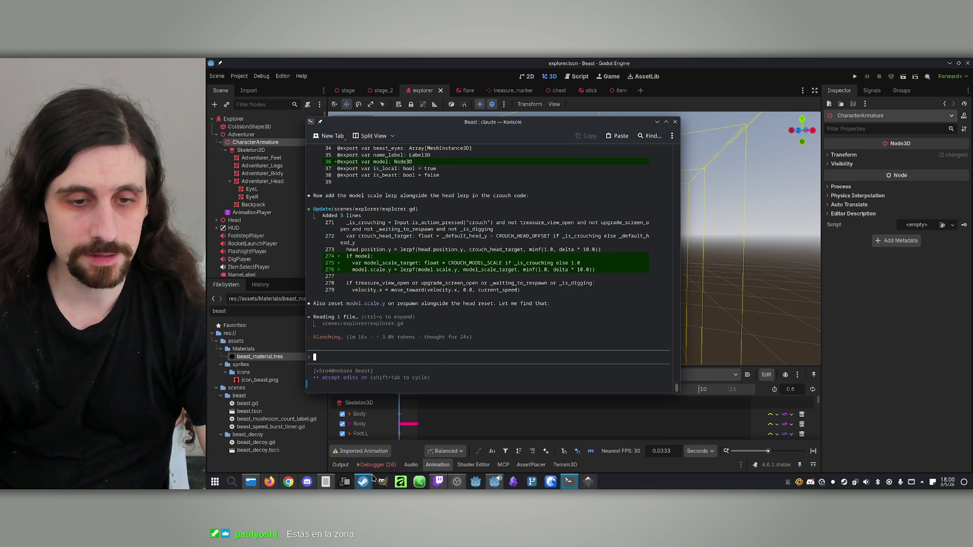
Paste a copy of the three claw paths in Inkscape and fill it white.
click(588, 482)
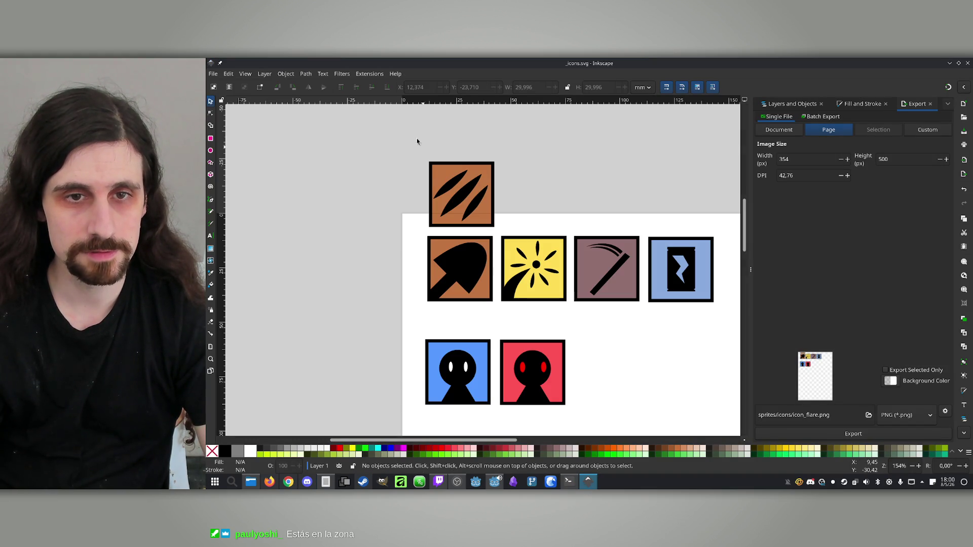
drag(388, 164, 512, 238)
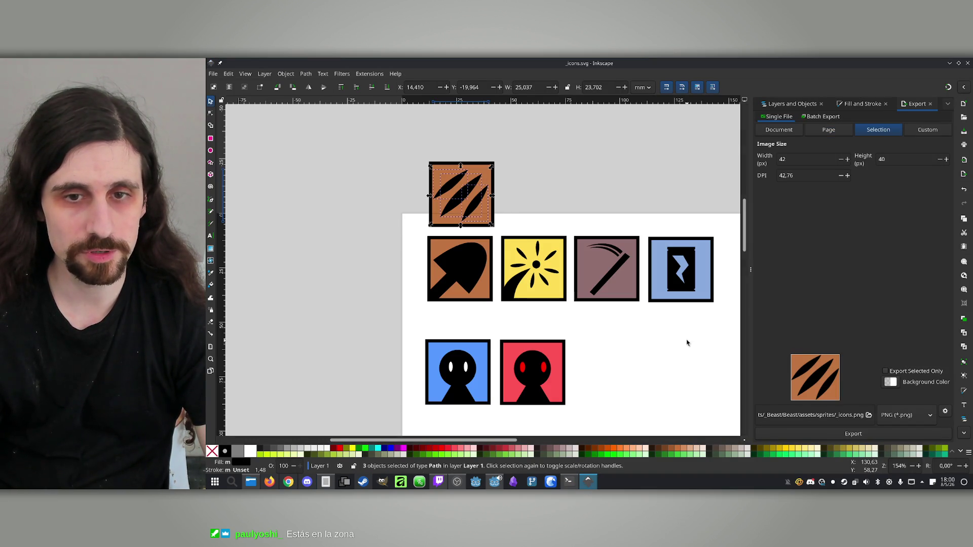
key(ctrl+c)
key(ctrl+v)
drag(601, 198, 586, 179)
click(250, 451)
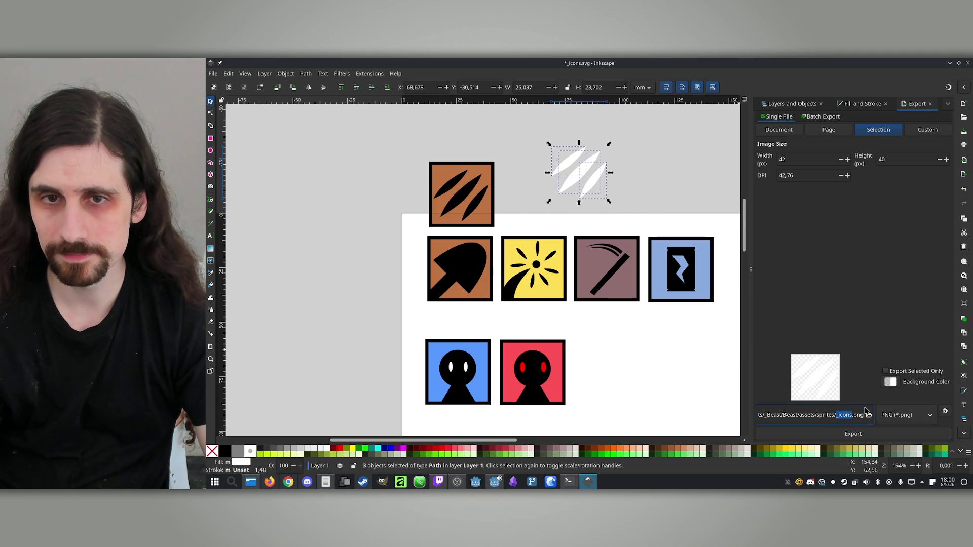
Export the white claws as crosshair_claws.png and save the drawing.
text(crosshair_)
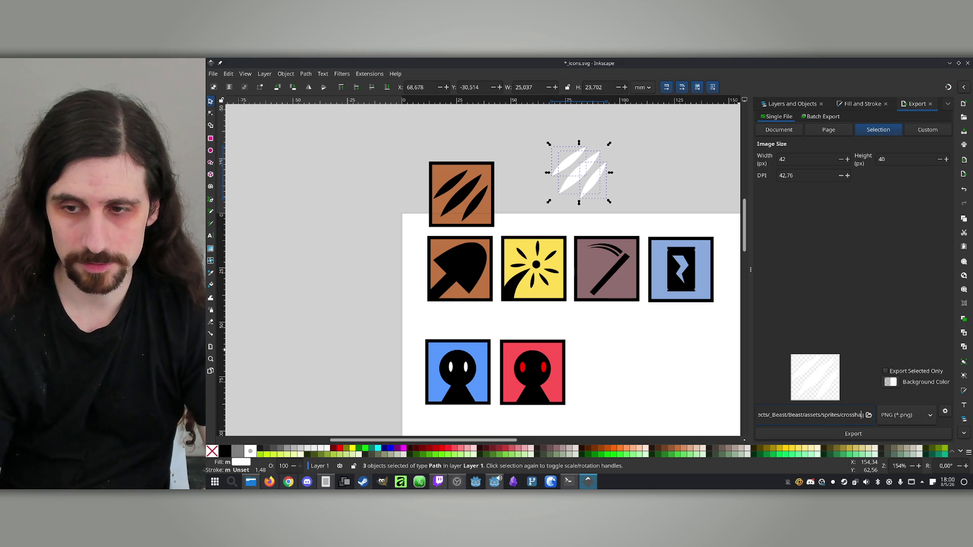
text(claws)
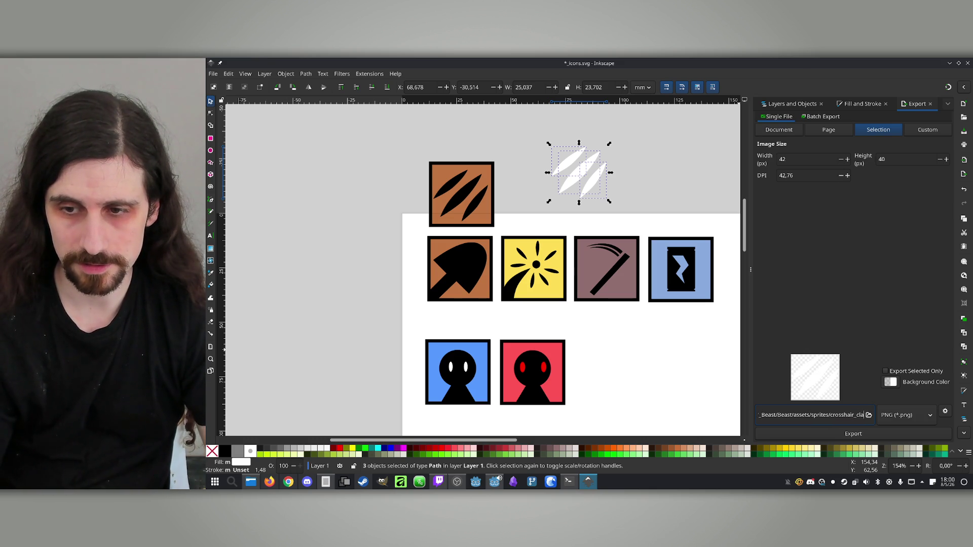
key(Return)
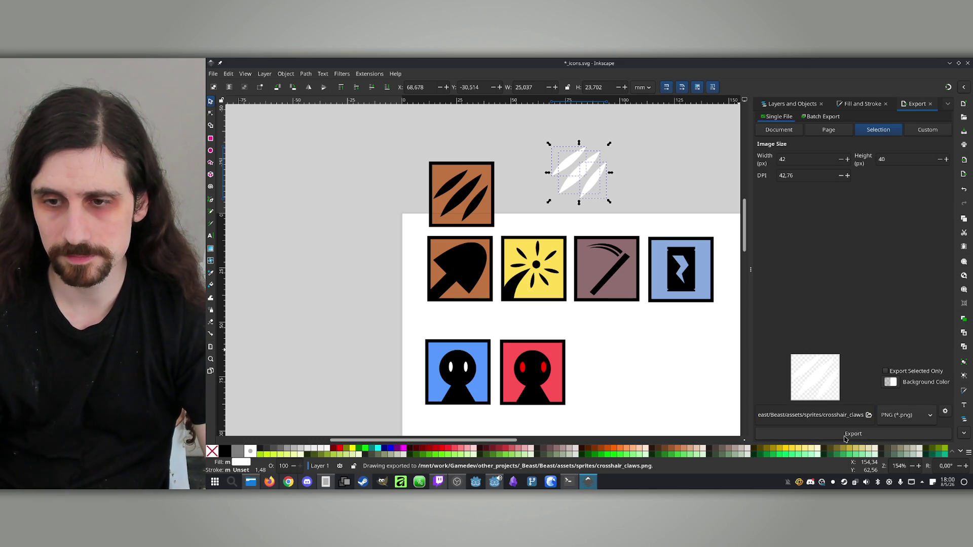
click(688, 183)
key(ctrl+s)
click(949, 63)
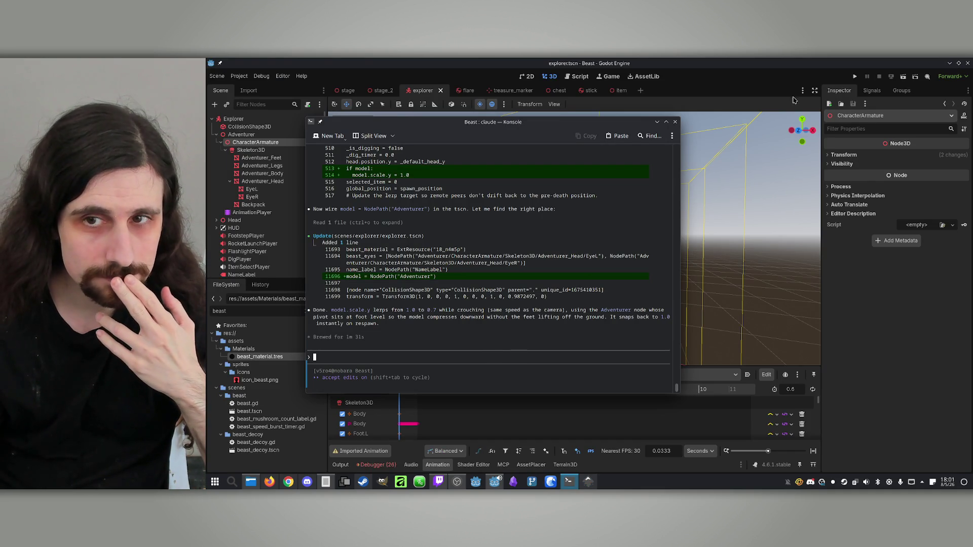
Reload the changed scene from disk and run the game offline as the Explorer.
click(855, 80)
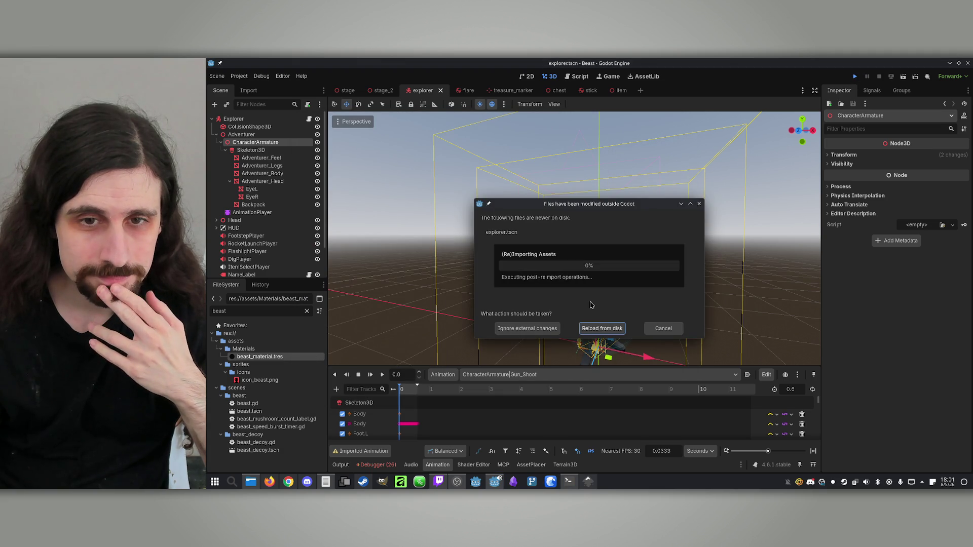
click(603, 328)
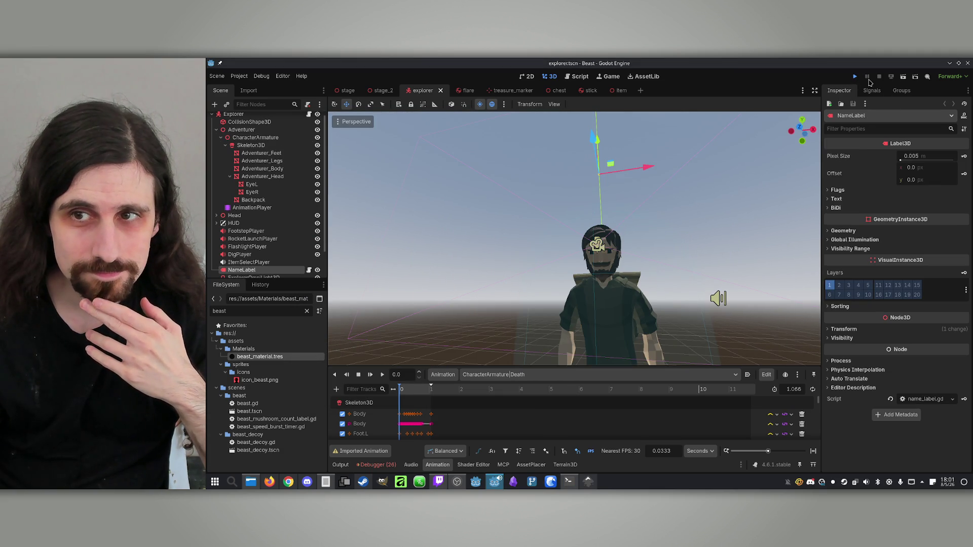
click(855, 77)
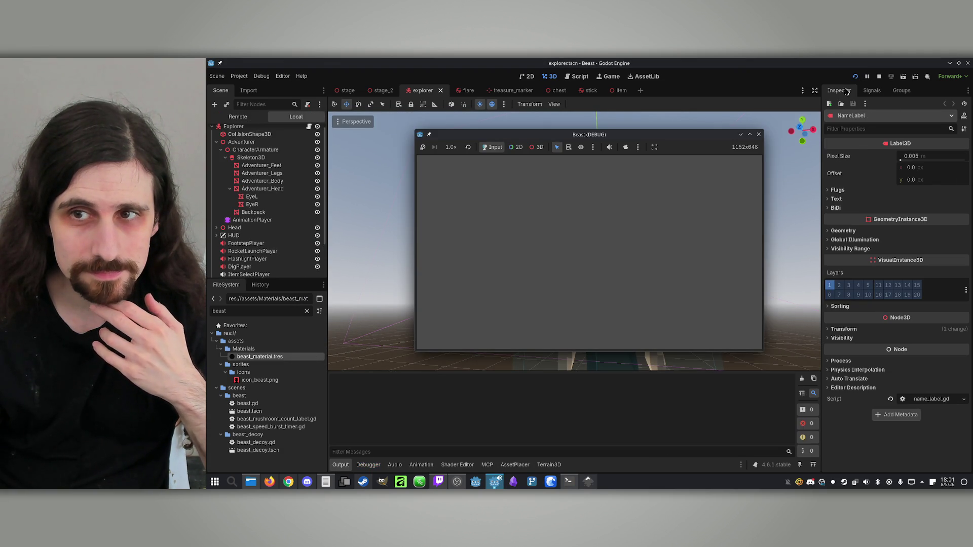
mouse_move(631, 139)
mouse_down()
mouse_move(742, 137)
mouse_move(569, 142)
mouse_up()
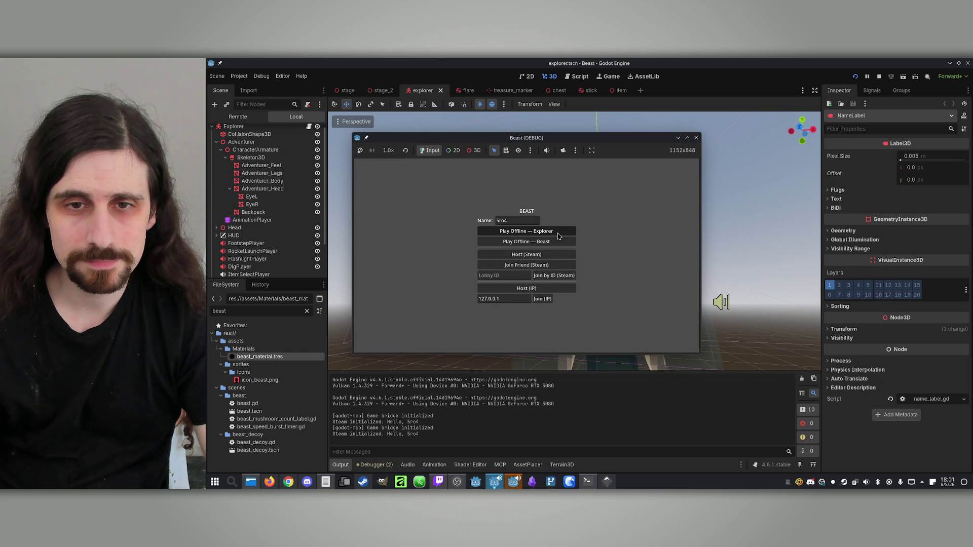
key(Return)
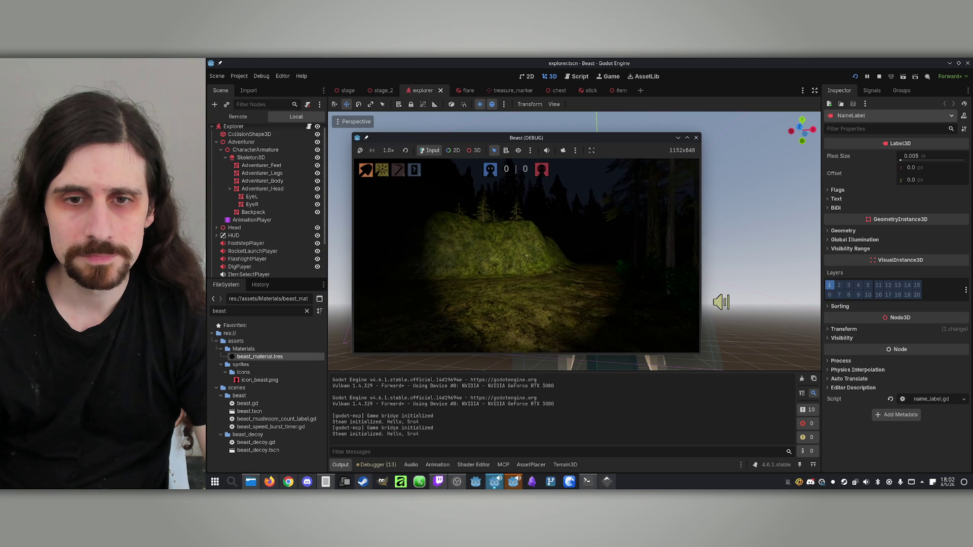
Relaunch the game with F5 and place the two Beast debug windows side by side.
key(super)
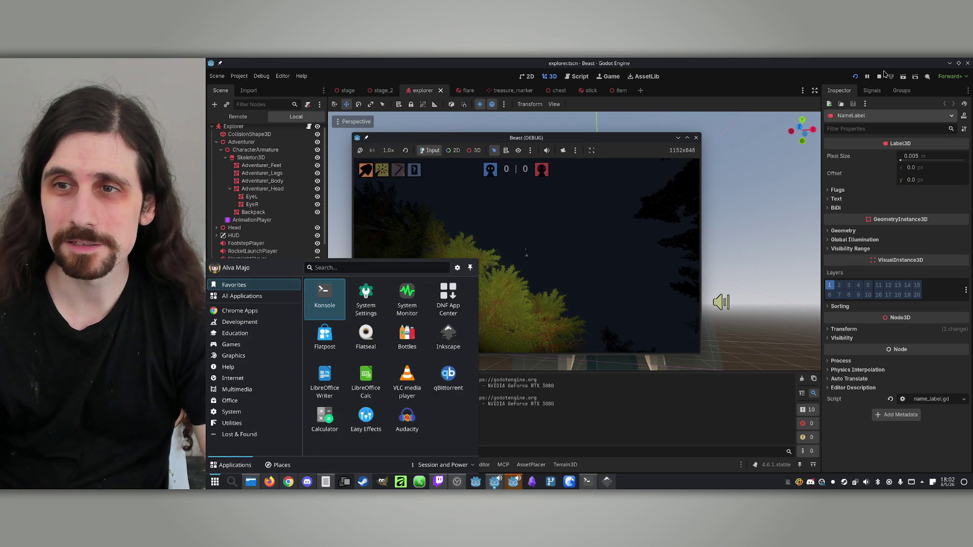
click(884, 74)
key(F5)
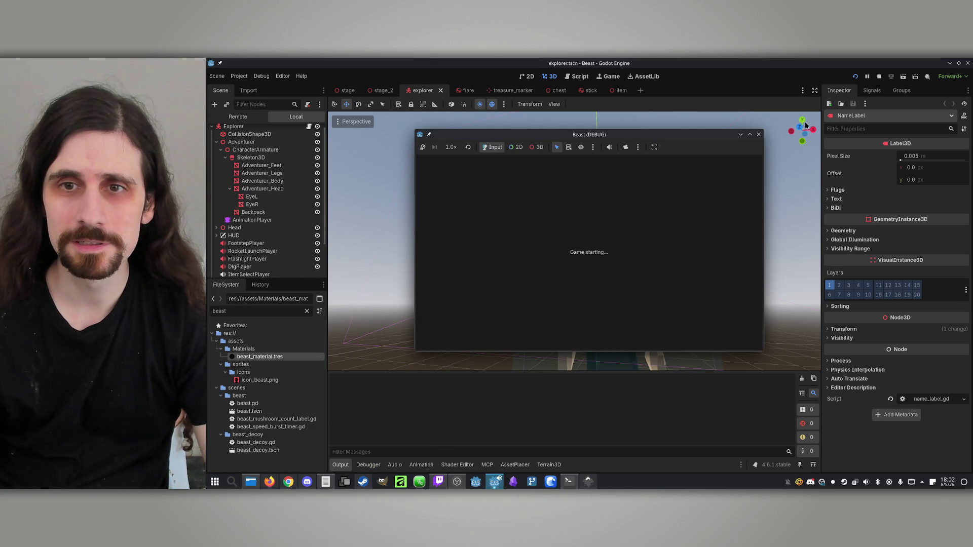
drag(581, 140, 612, 142)
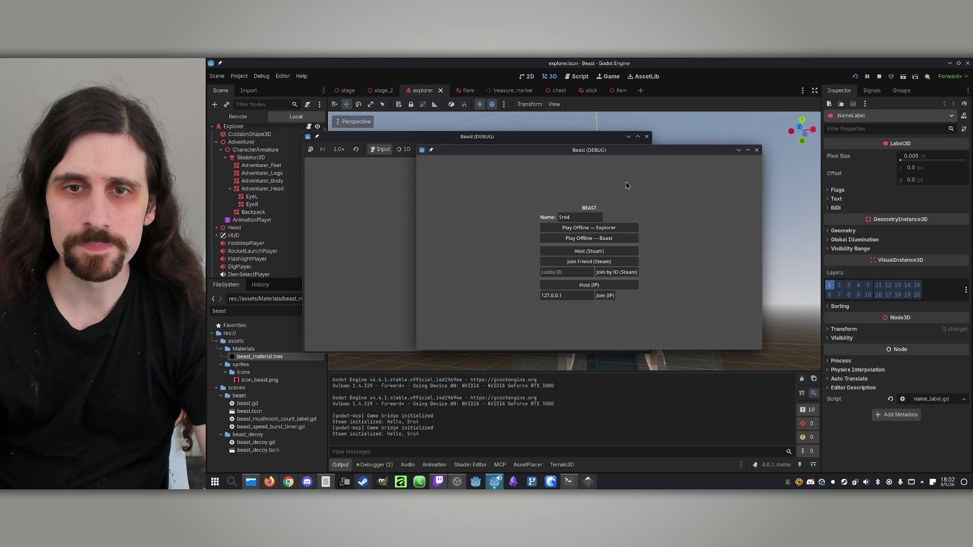
drag(634, 150, 764, 155)
drag(493, 134, 435, 137)
Host a lobby in the left window, join it from the right, then stop the game.
click(419, 290)
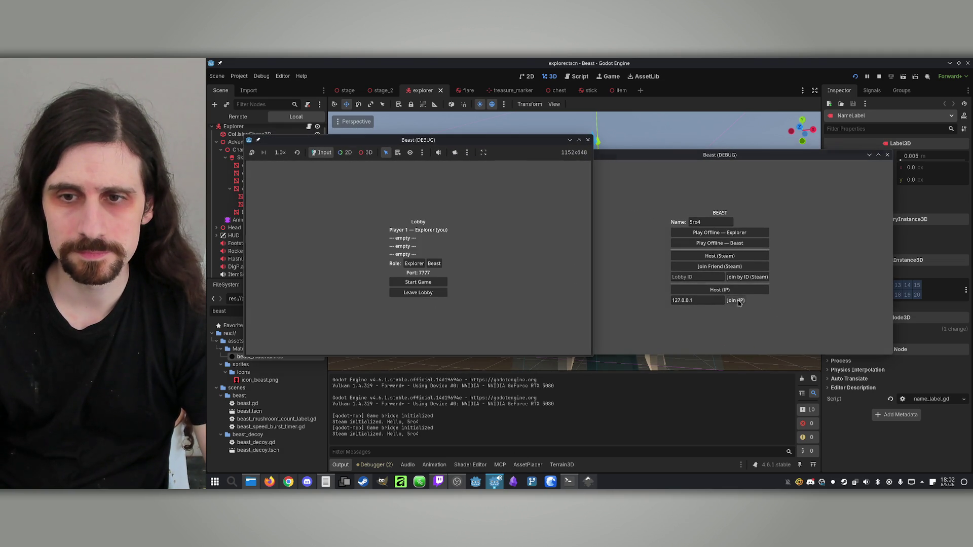
click(738, 301)
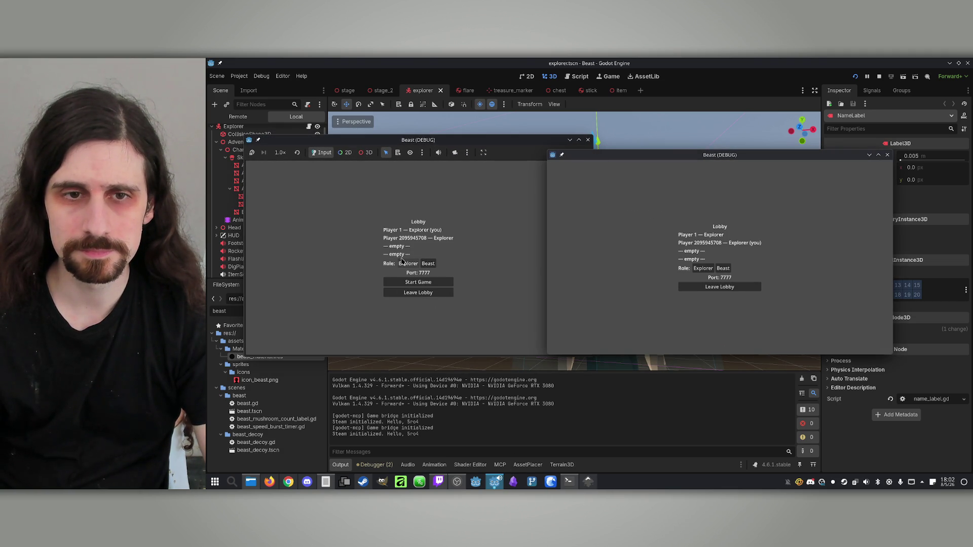
click(442, 284)
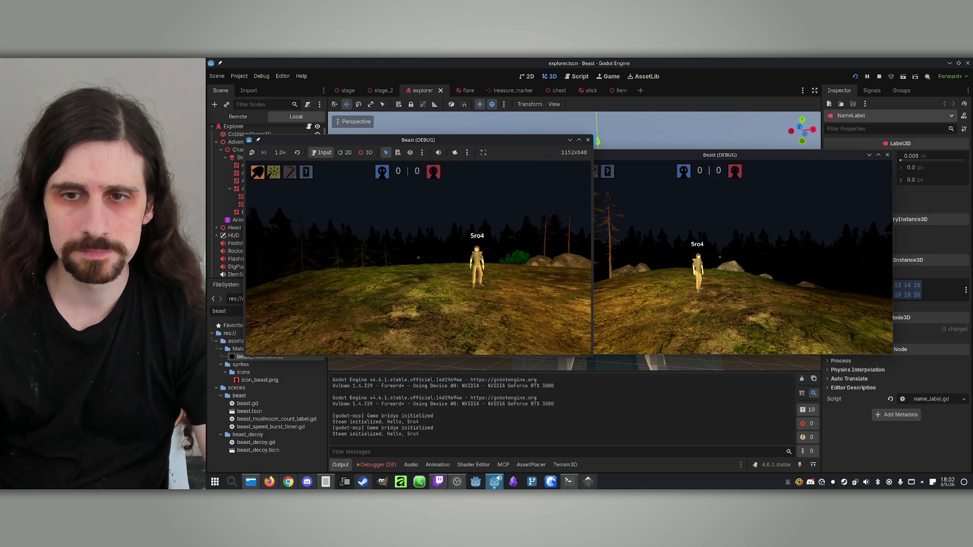
key(super)
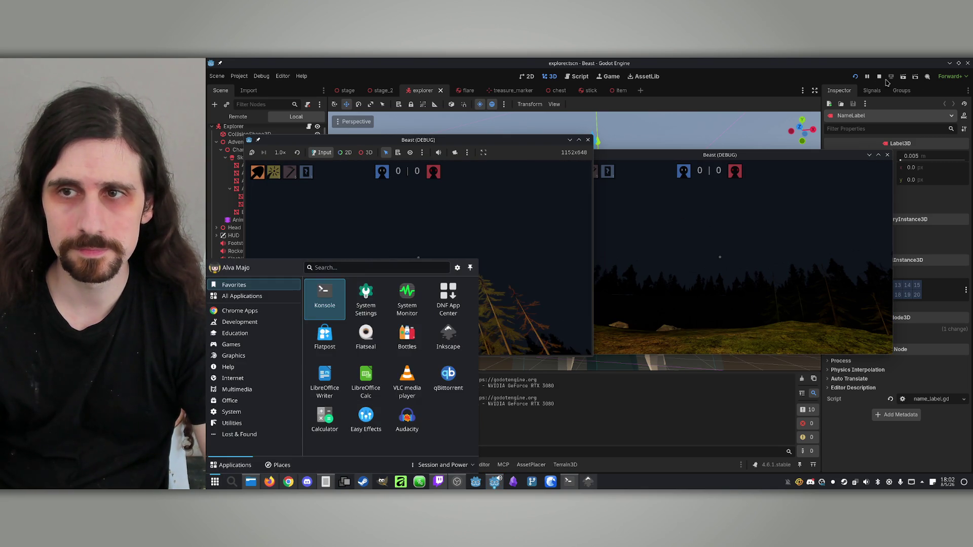
click(880, 77)
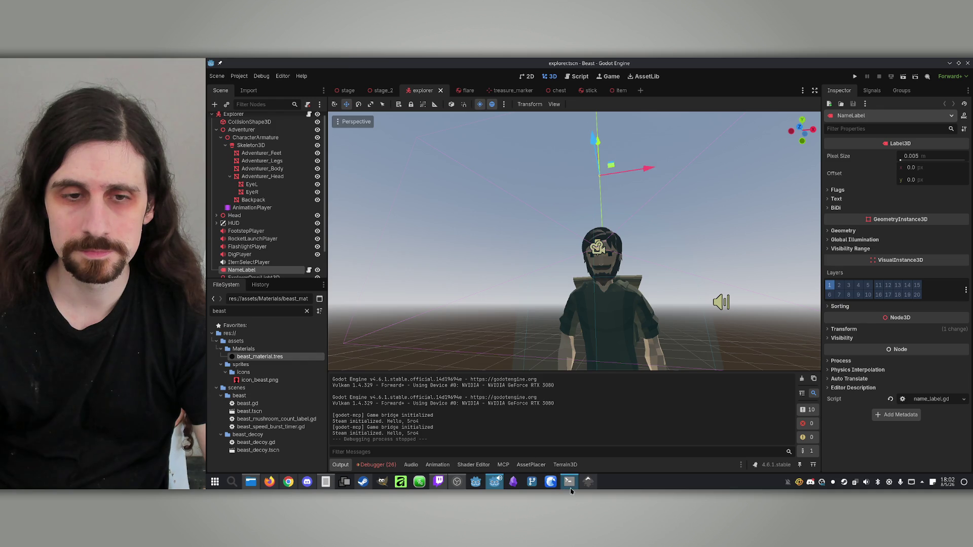
Ask Claude: 'Make it so other players can see when another player crouches'.
click(568, 481)
text(Make it so)
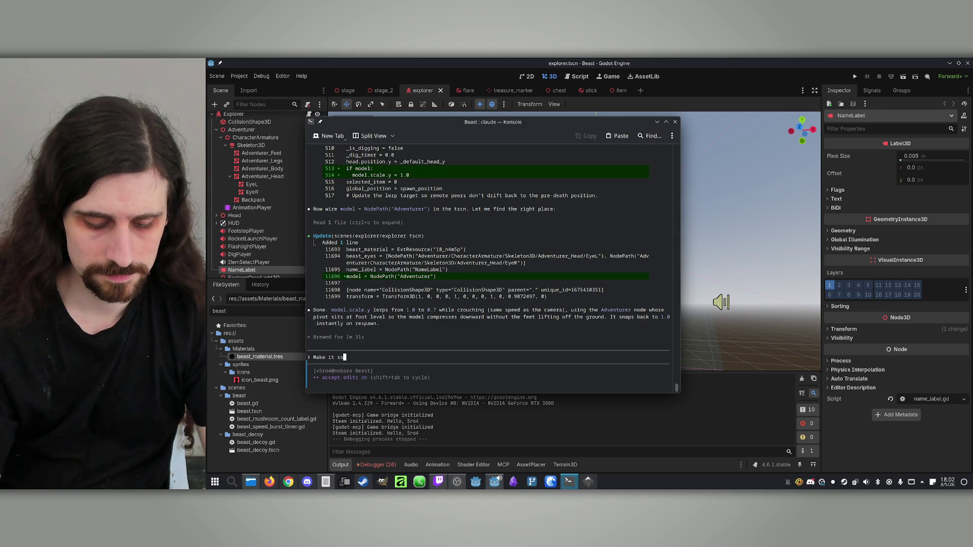
text( other players c)
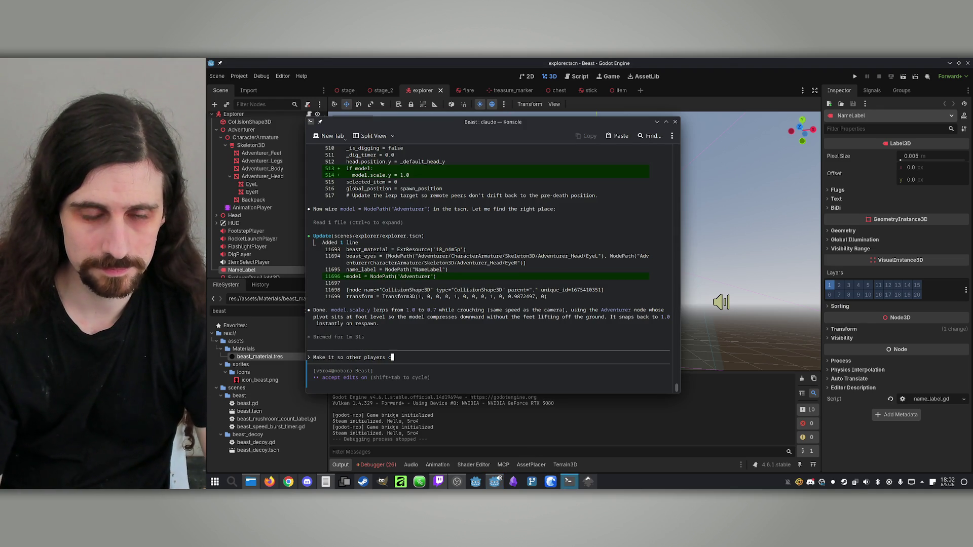
text(an see when anoth)
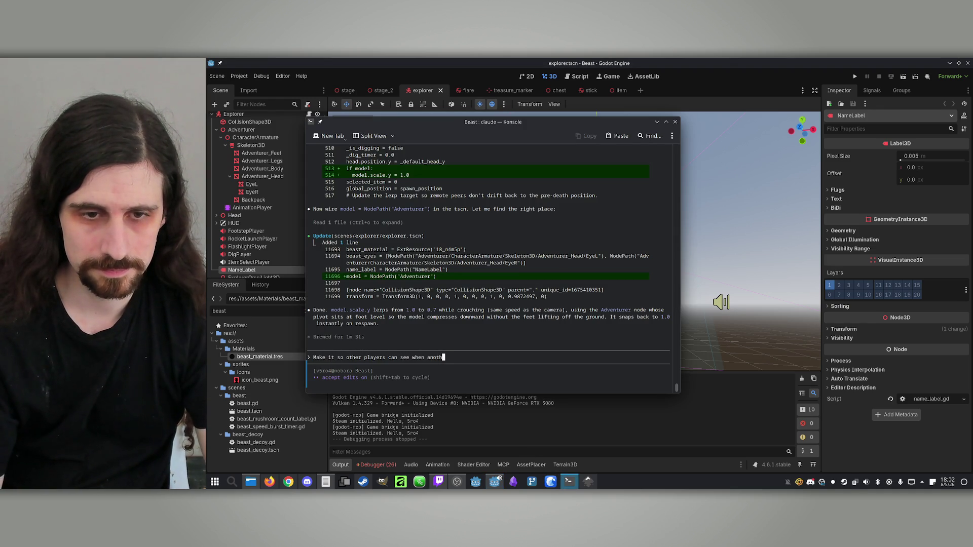
text(er player crou)
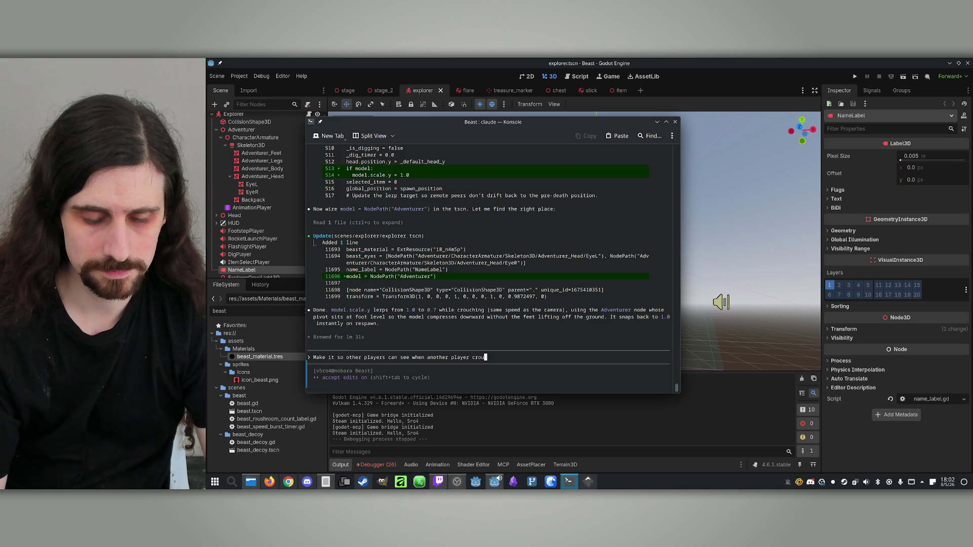
text(ches)
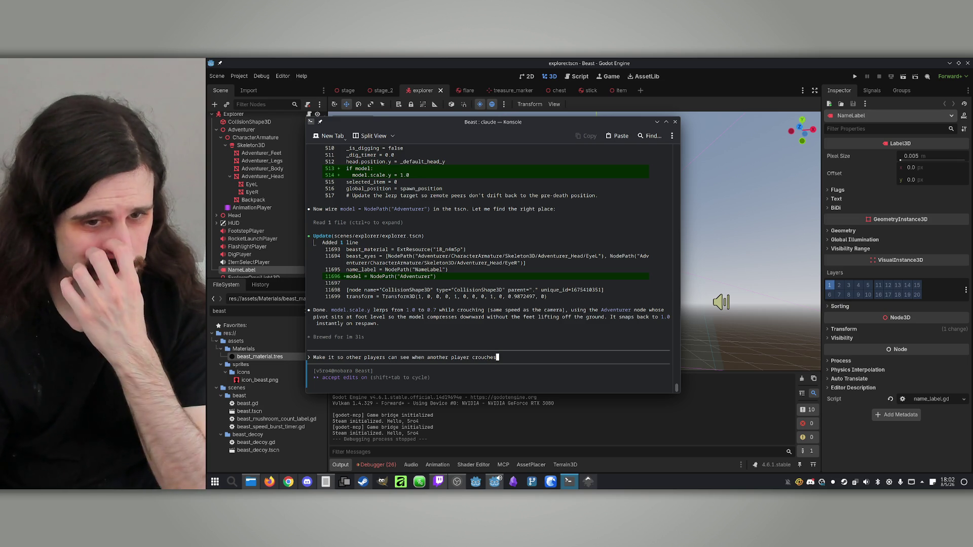
key(Return)
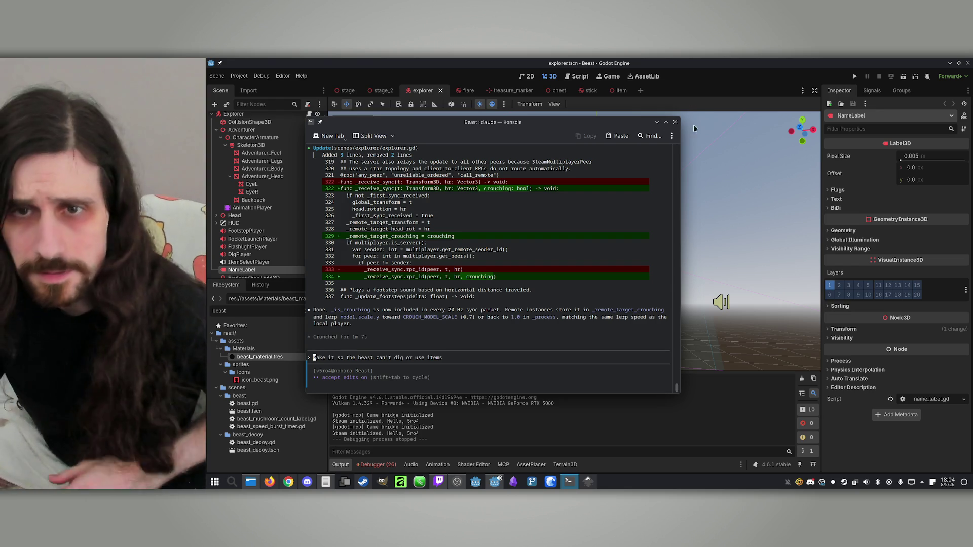
Run two game instances side by side, host over IP, join from the other, and start the match.
click(853, 75)
click(852, 75)
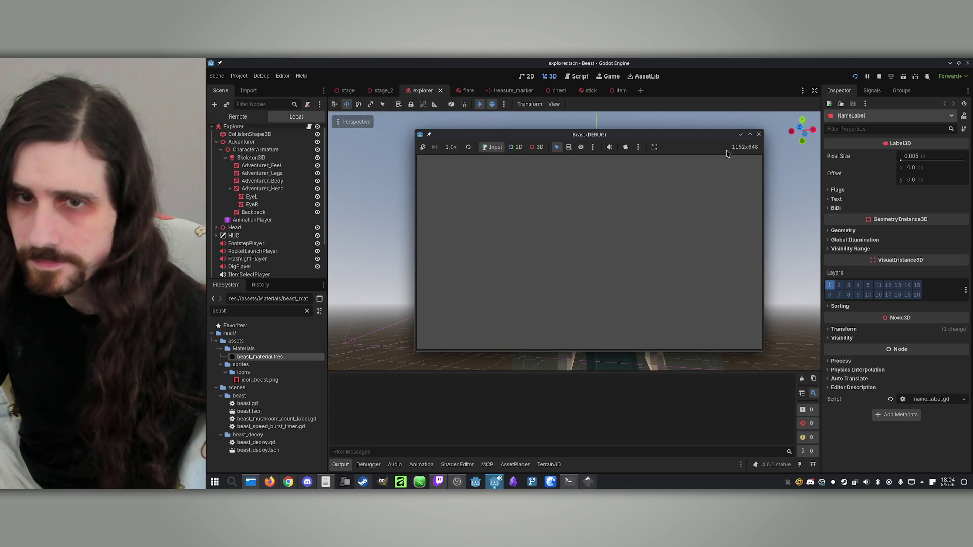
drag(616, 150, 801, 150)
drag(601, 135, 424, 138)
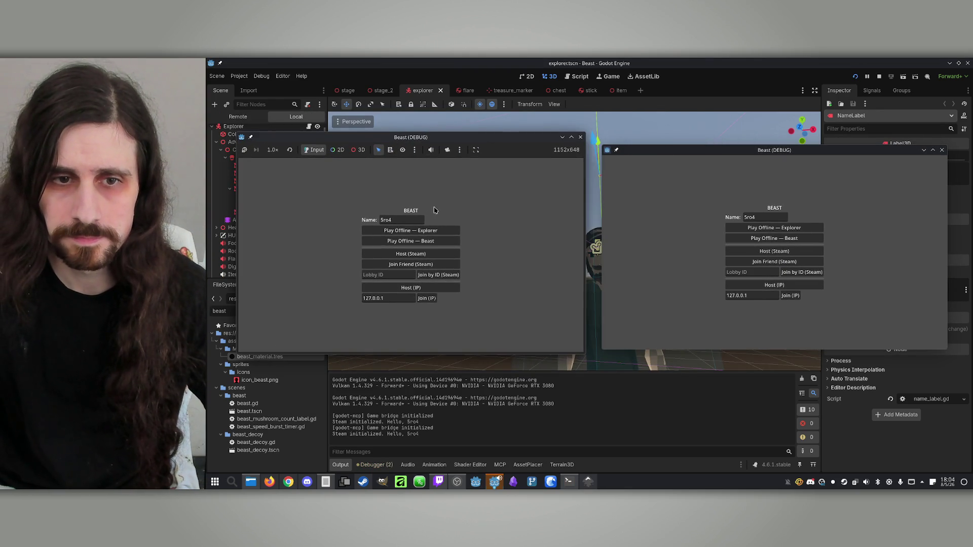
click(418, 287)
click(795, 298)
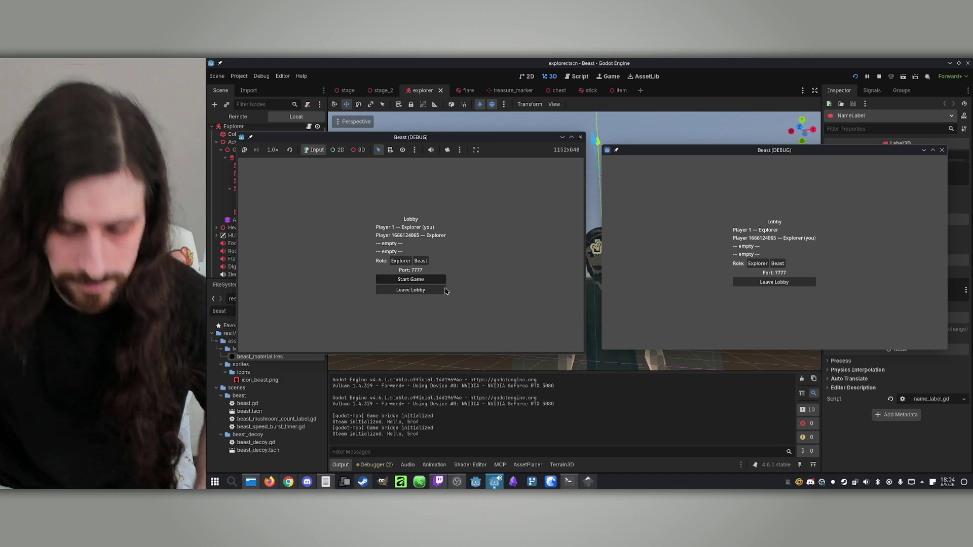
click(410, 279)
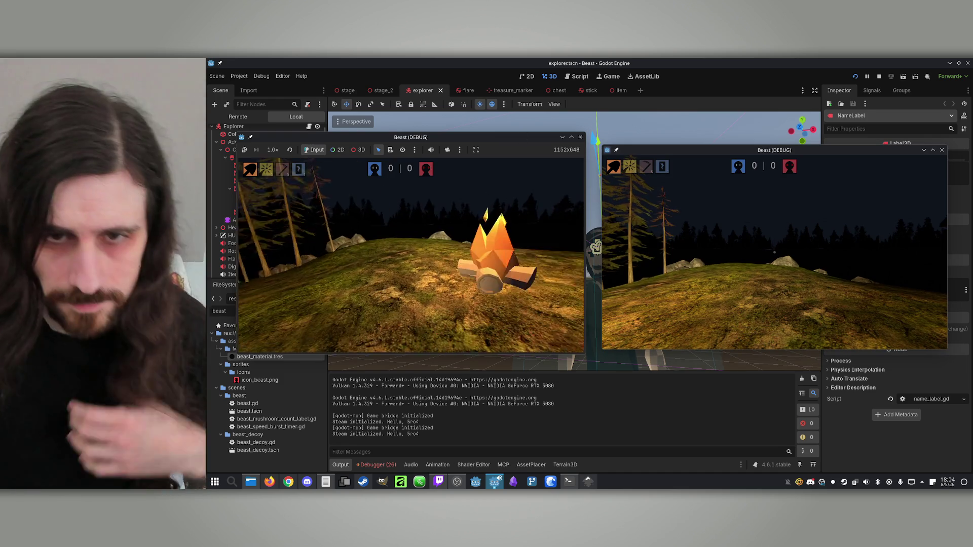
Walk the left player toward the other player, stop the game, and show the debugger's errors.
key(w)
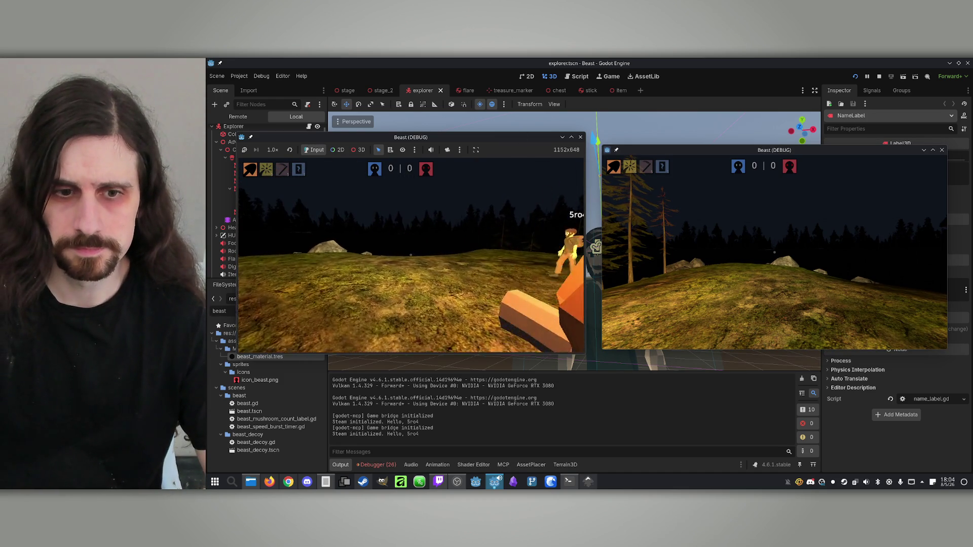
key(w)
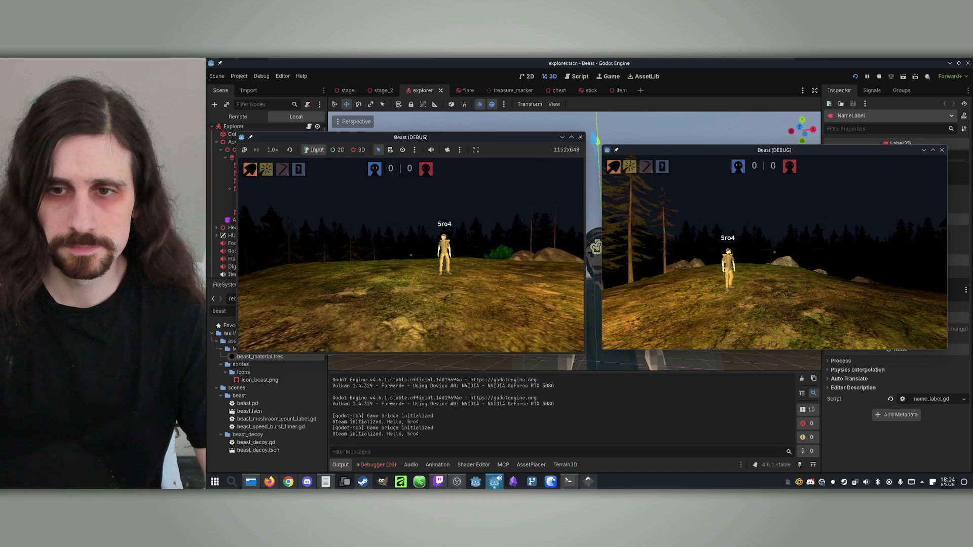
key(super)
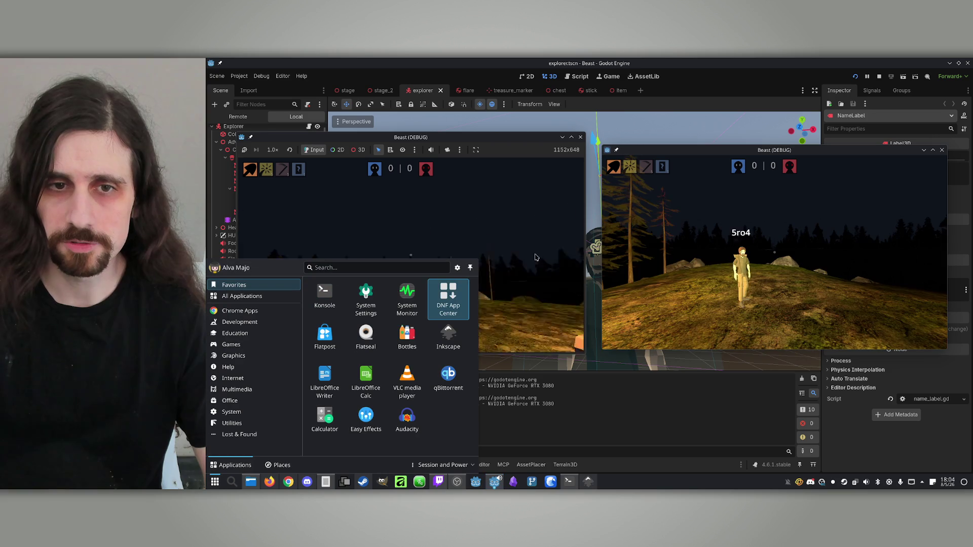
click(879, 76)
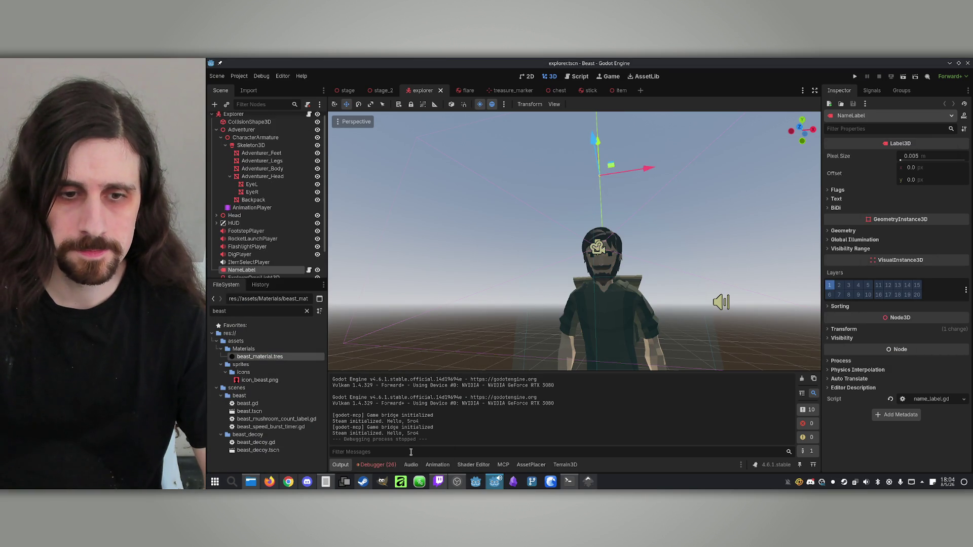
click(388, 466)
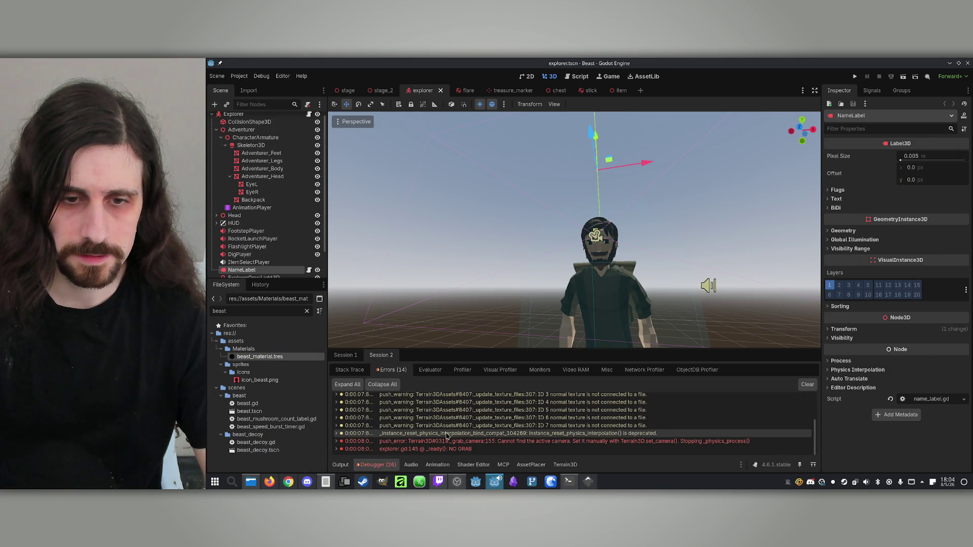
click(568, 482)
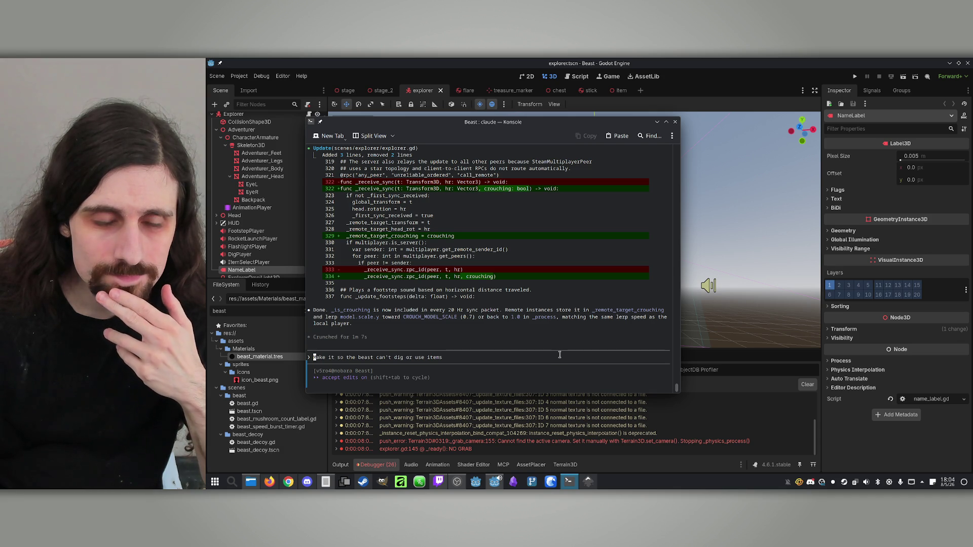
Tell Claude crouching still isn't visible to others and the problem may not be syncing.
text(Either)
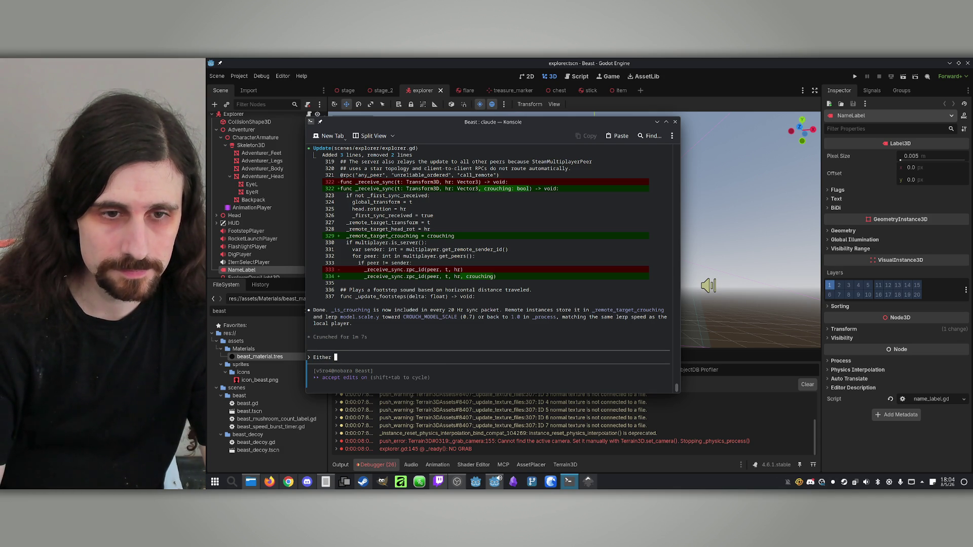
key(BackSpace)
key(BackSpace)
key(BackSpace)
text(Other players)
text( still)
key(BackSpace)
key(BackSpace)
key(BackSpace)
text(You still can't see other players crouch)
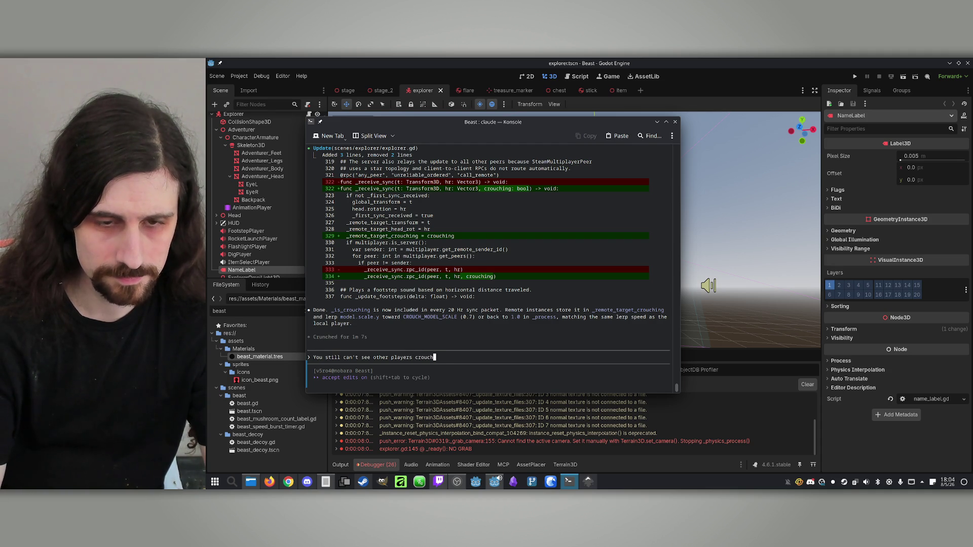
text(. Maybe the problem is not that it's not syncing but)
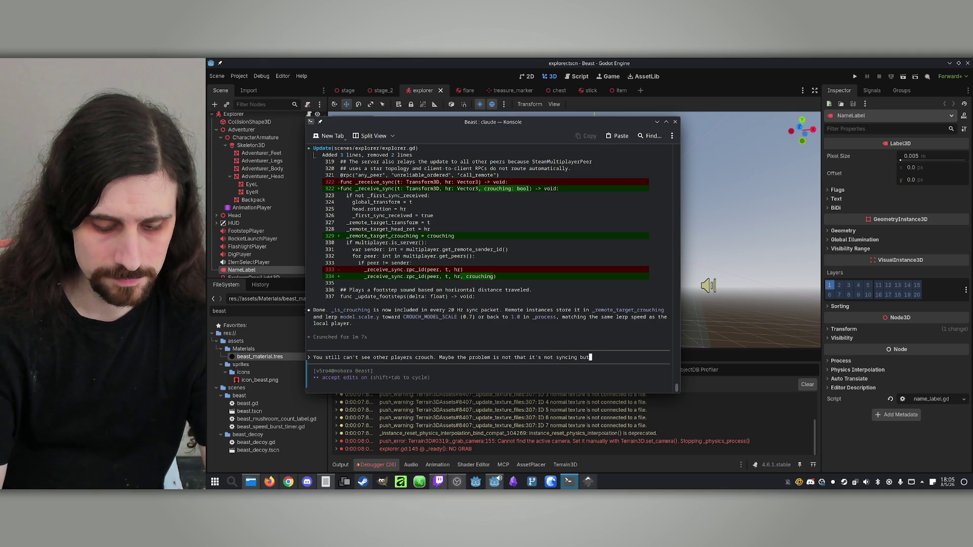
text( that the model is not m)
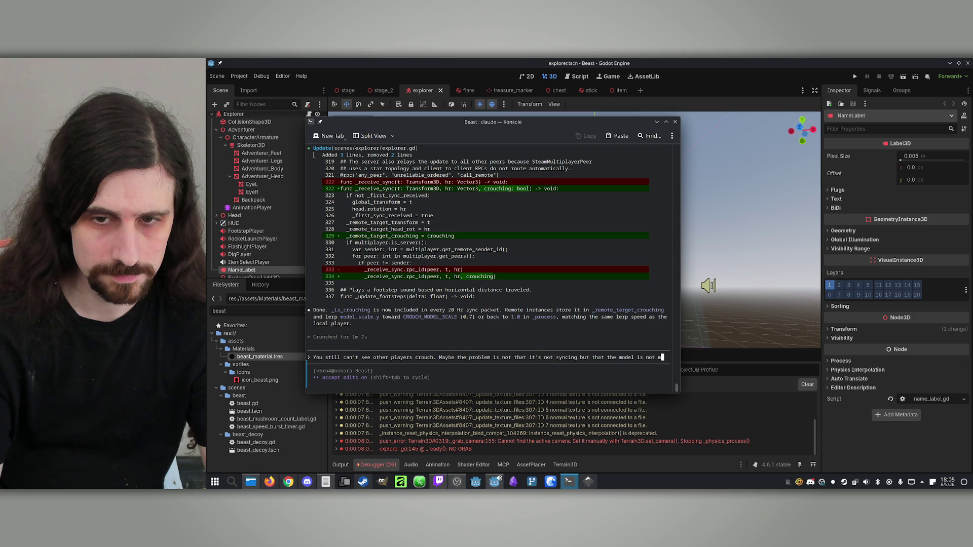
text(oving down?)
key(Return)
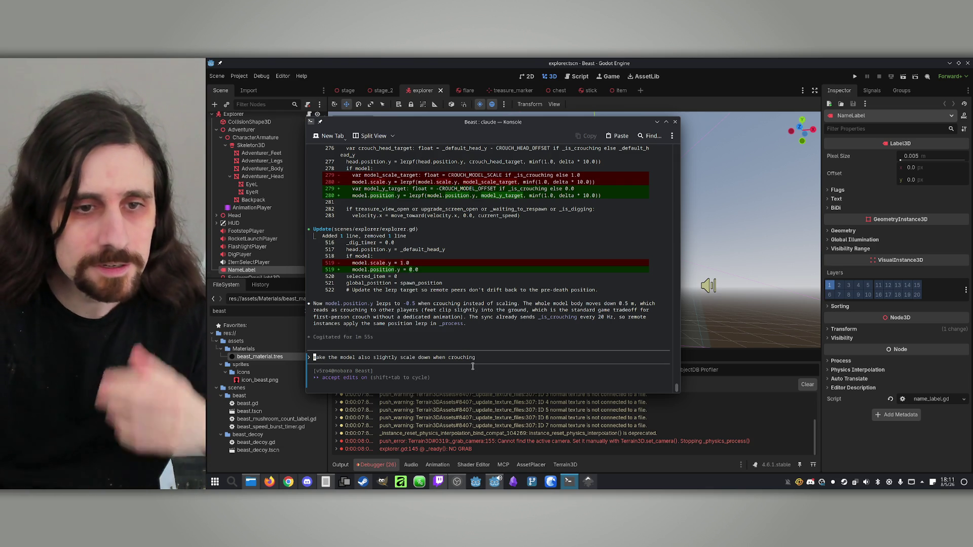
Run two debug instances with F5, host and join a lobby side by side, and start the match.
click(792, 61)
key(F5)
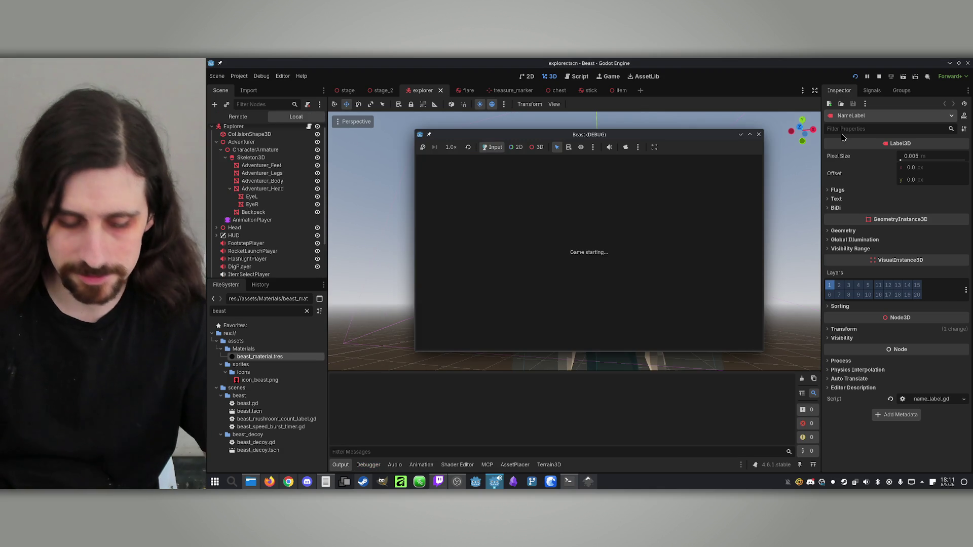
drag(637, 153, 798, 175)
drag(623, 136, 470, 145)
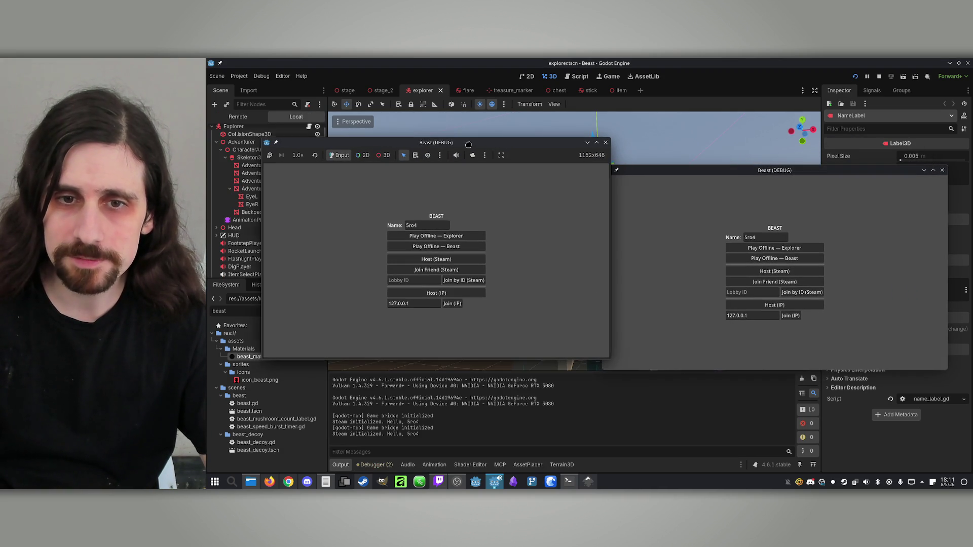
click(466, 291)
click(788, 315)
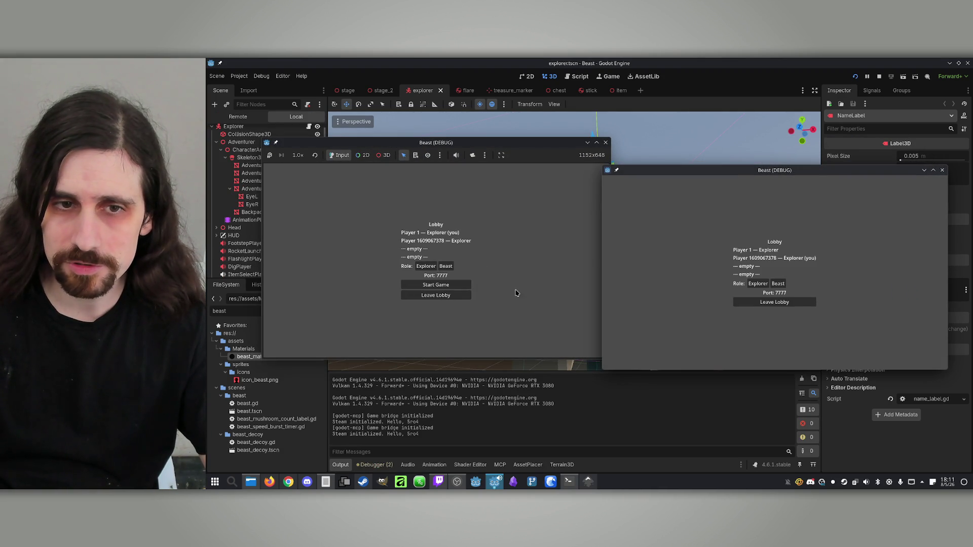
click(462, 287)
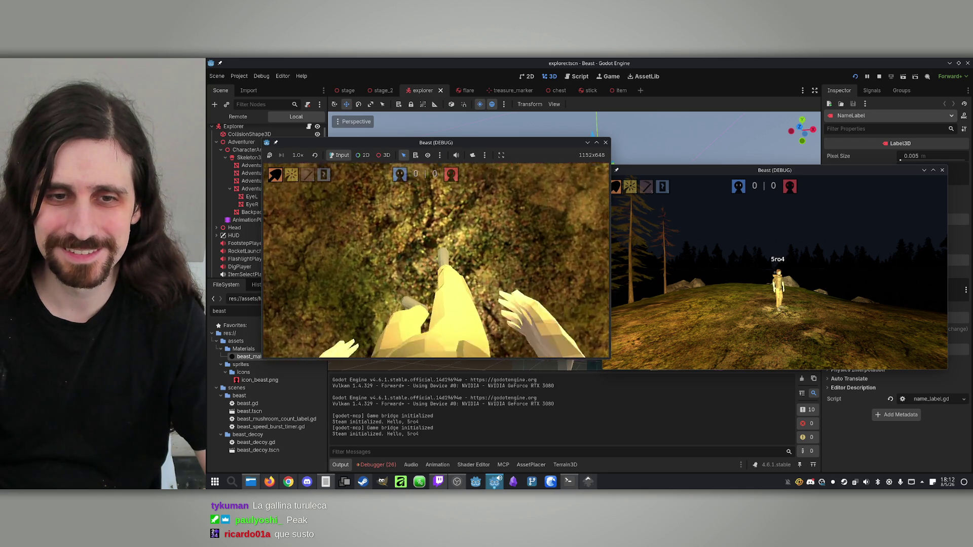
key(super)
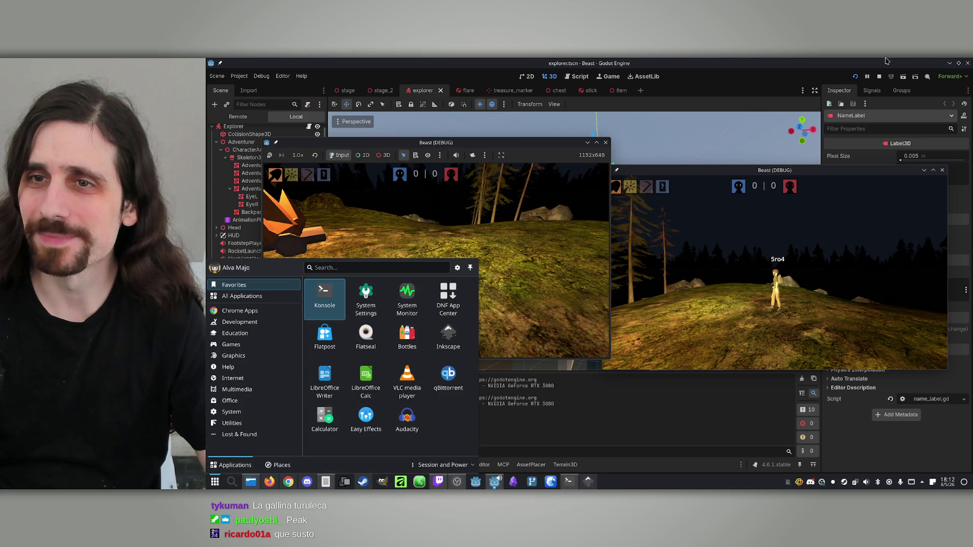
Report to Claude that the model still isn't moving, then reload the changed explorer scene in Godot.
click(568, 481)
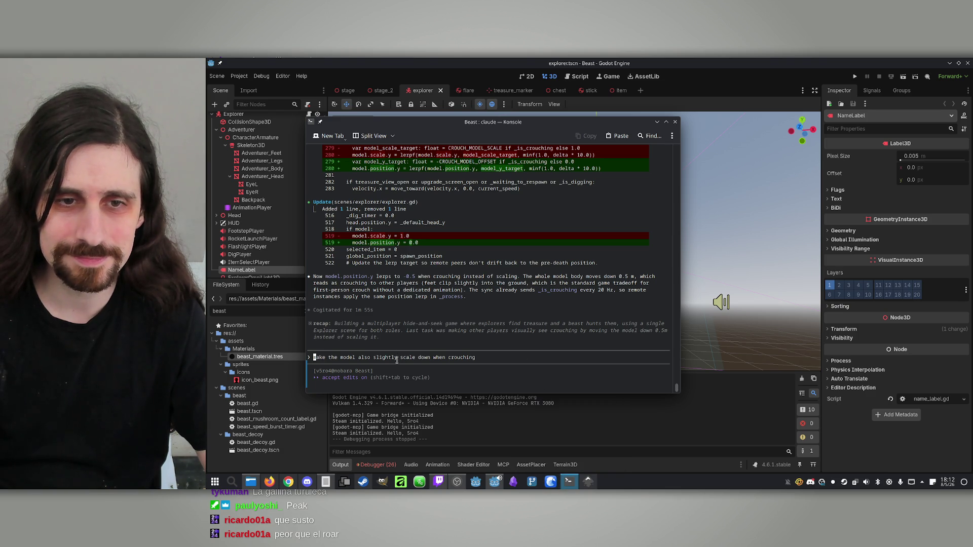
text(The mode)
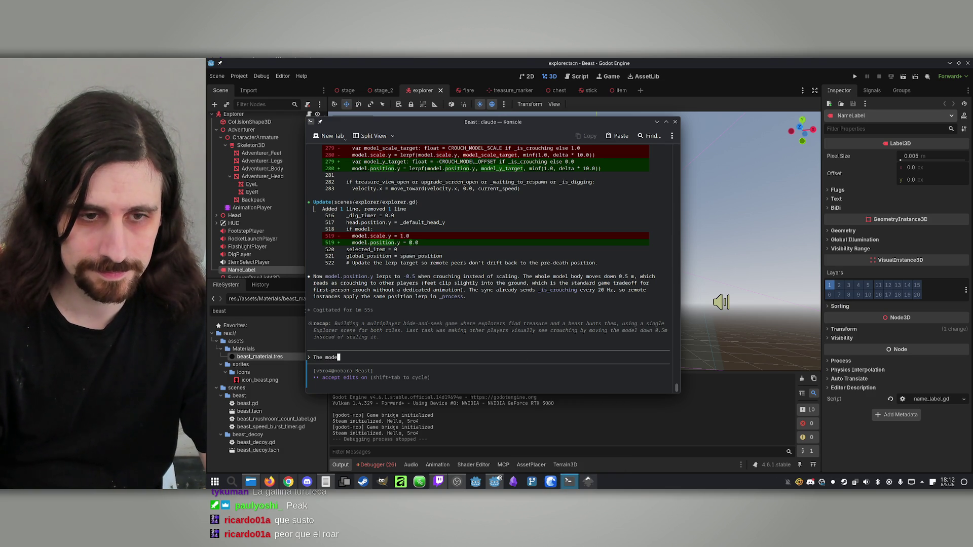
text(l is till not moving, t)
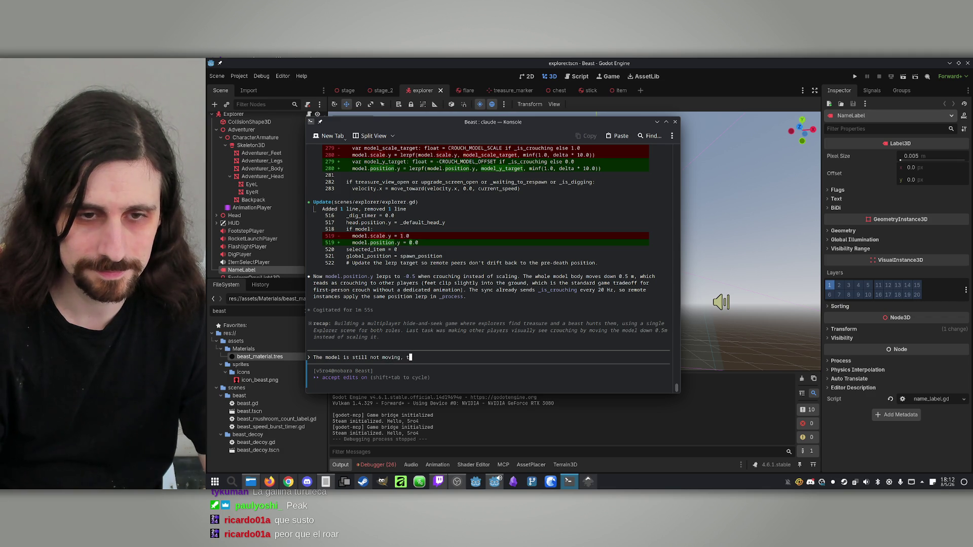
text(v)
text(l.)
key(Return)
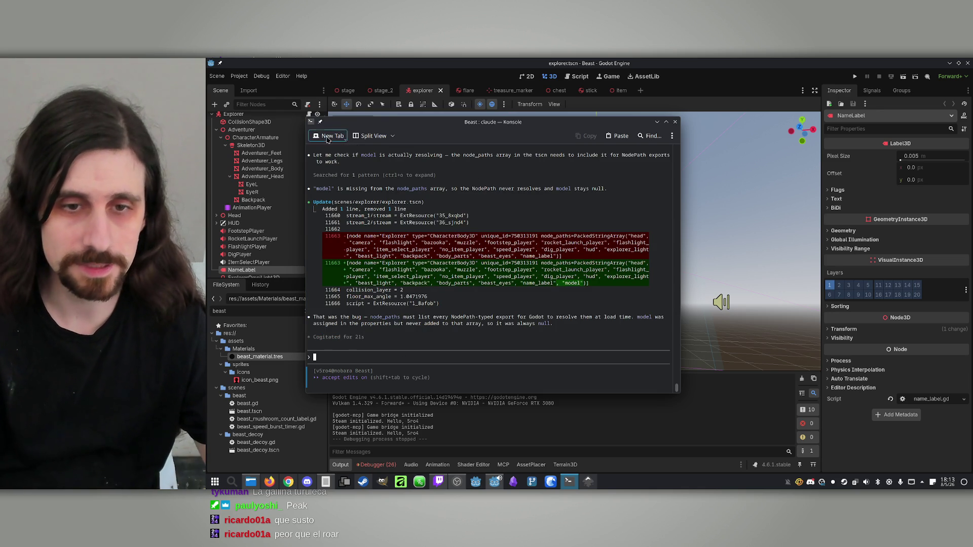
click(749, 61)
click(602, 328)
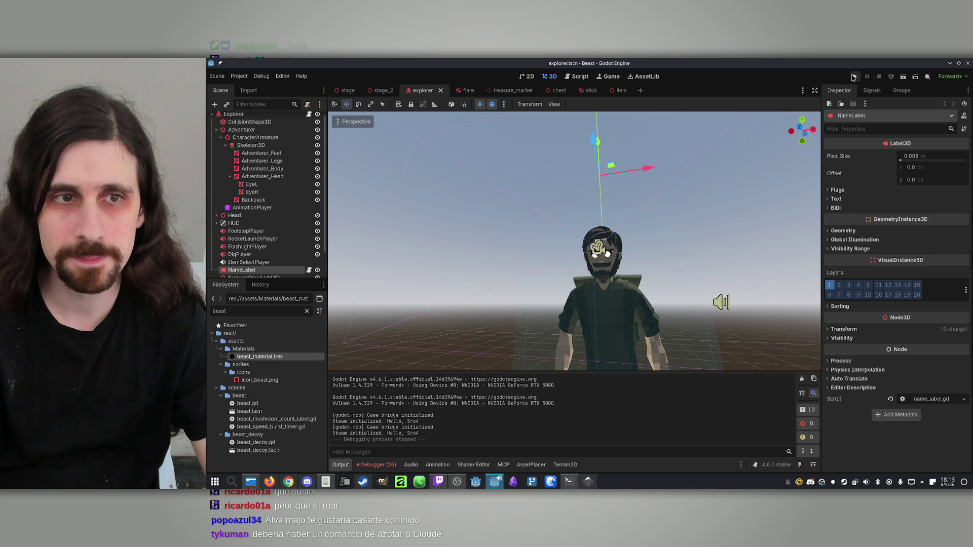
Hide the EyeL and EyeR eye nodes and save the explorer scene.
click(317, 184)
click(317, 192)
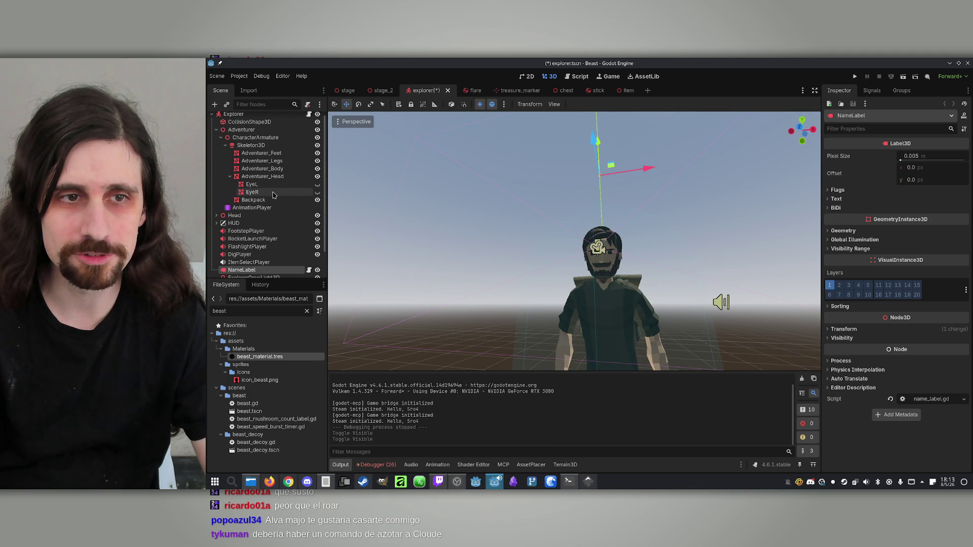
click(267, 177)
click(268, 184)
key(ctrl+s)
Run the game, host and join a two-player match, play it, and stop it with F8.
click(854, 77)
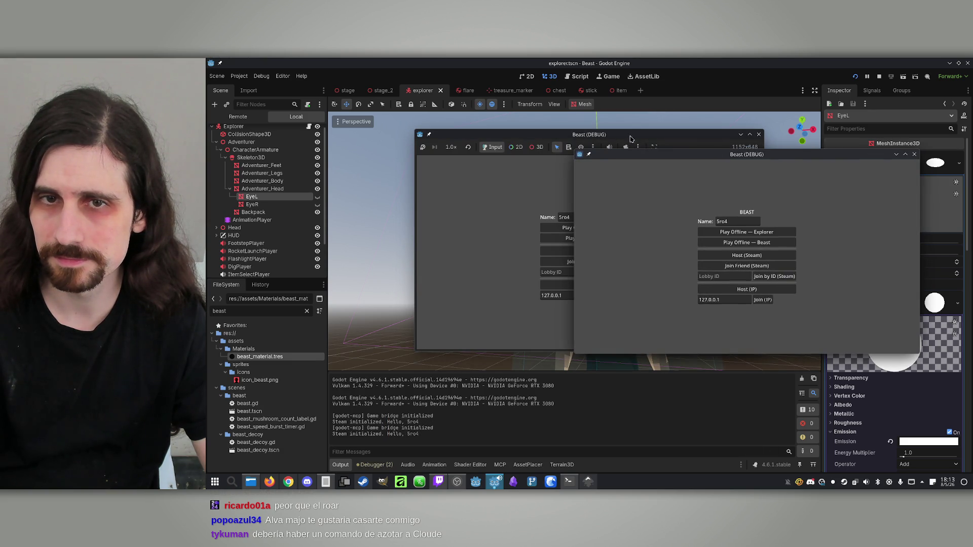
click(436, 288)
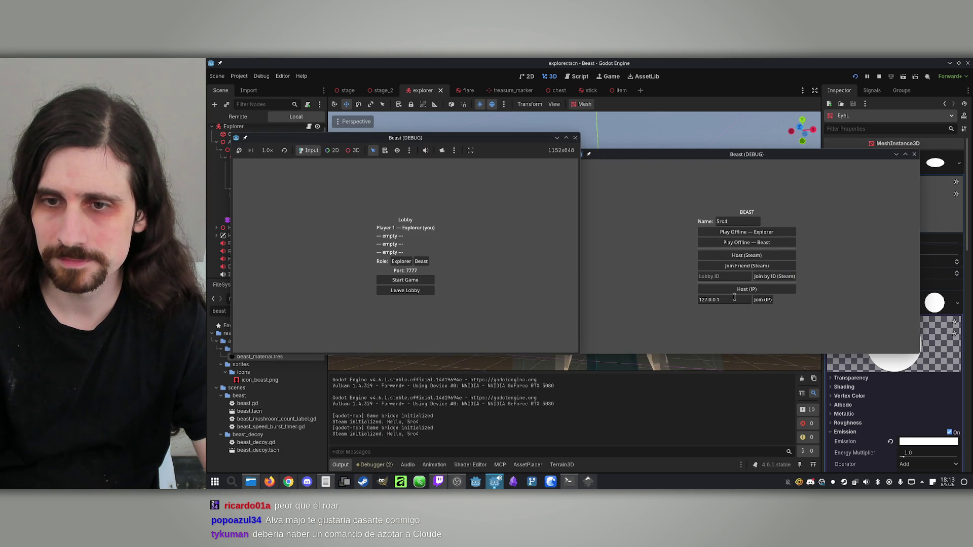
click(761, 300)
click(409, 280)
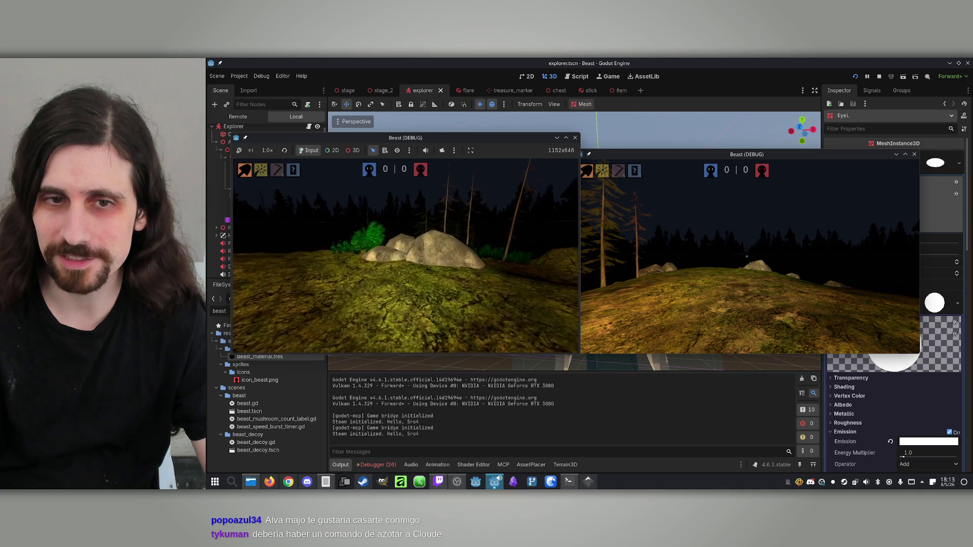
key(super)
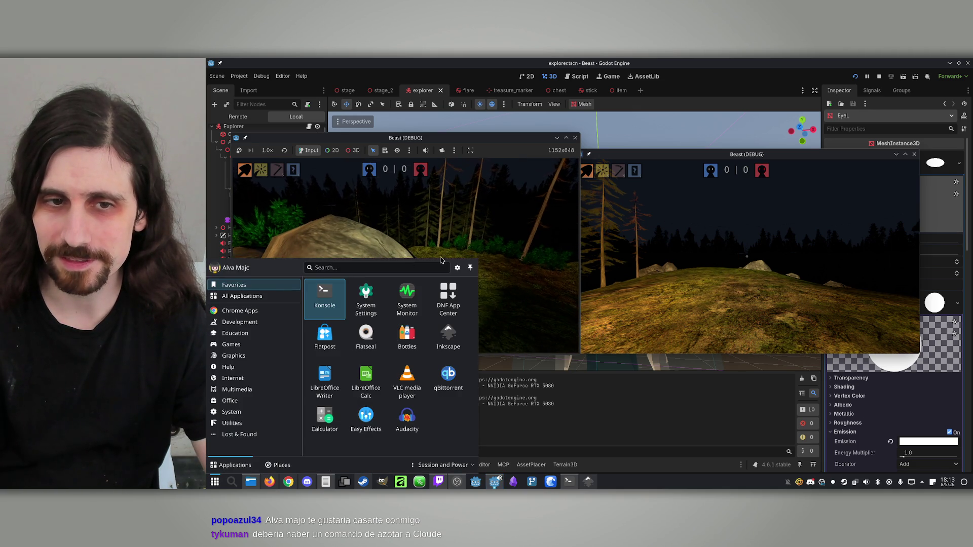
key(Escape)
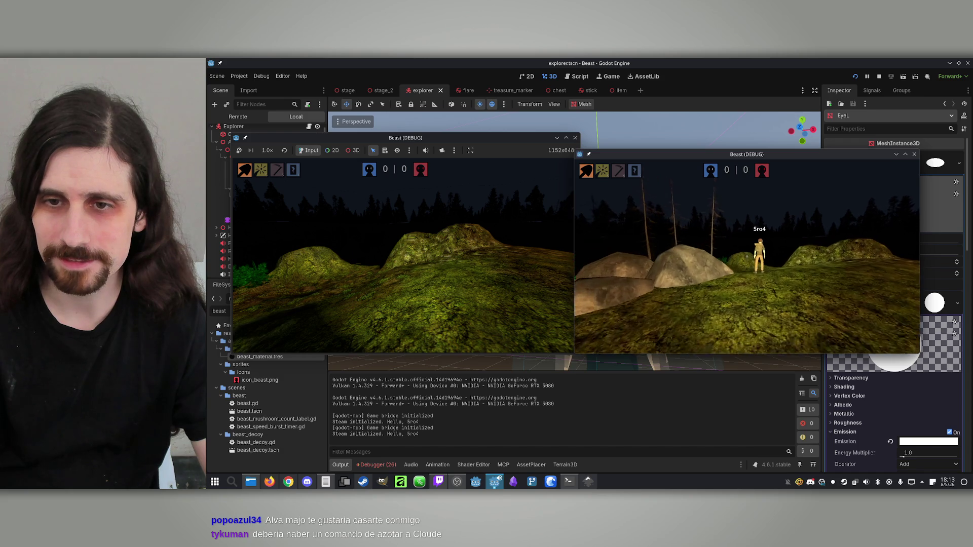
key(super)
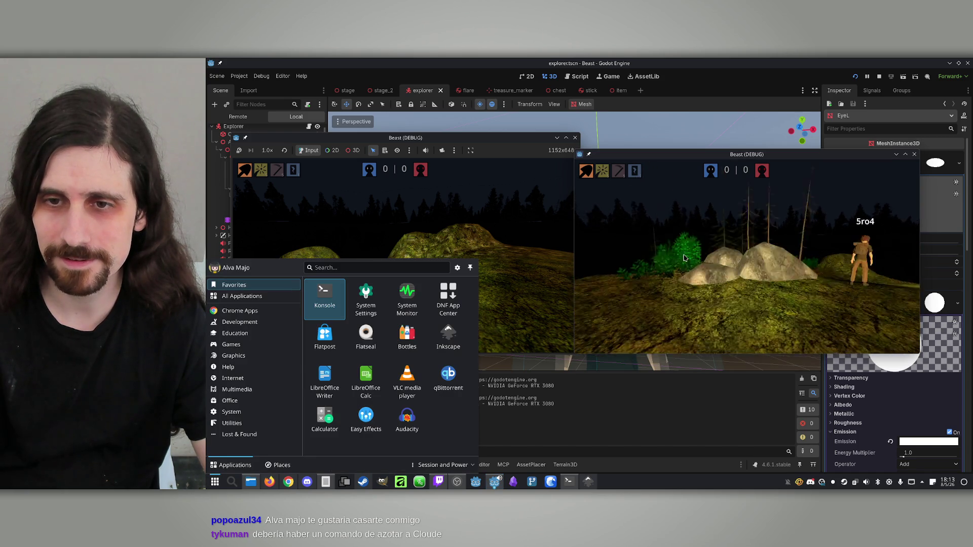
key(Escape)
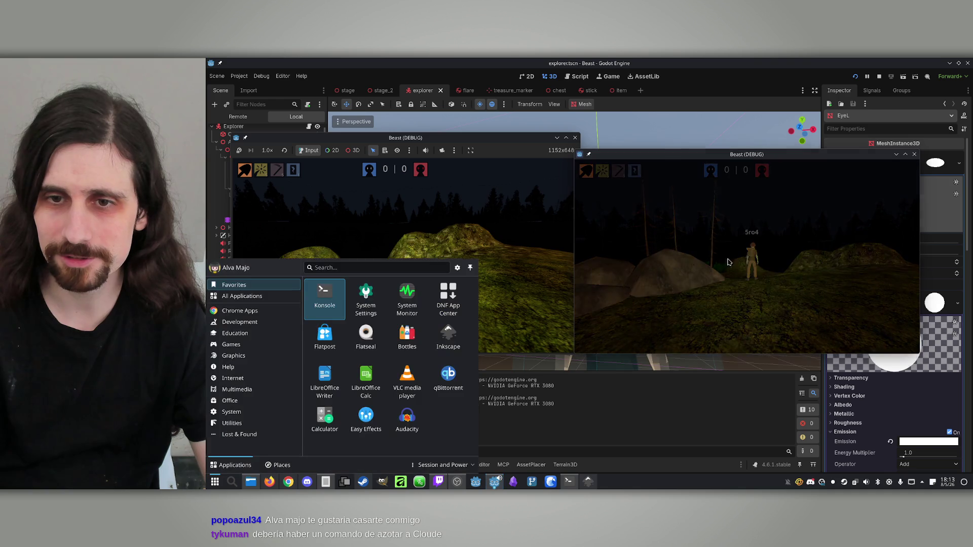
key(super)
key(Escape)
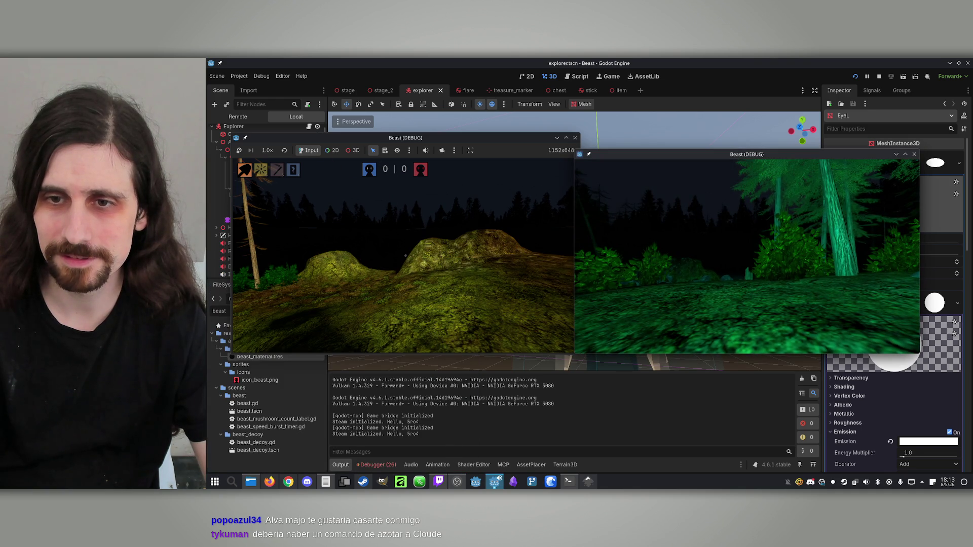
key(super)
key(Escape)
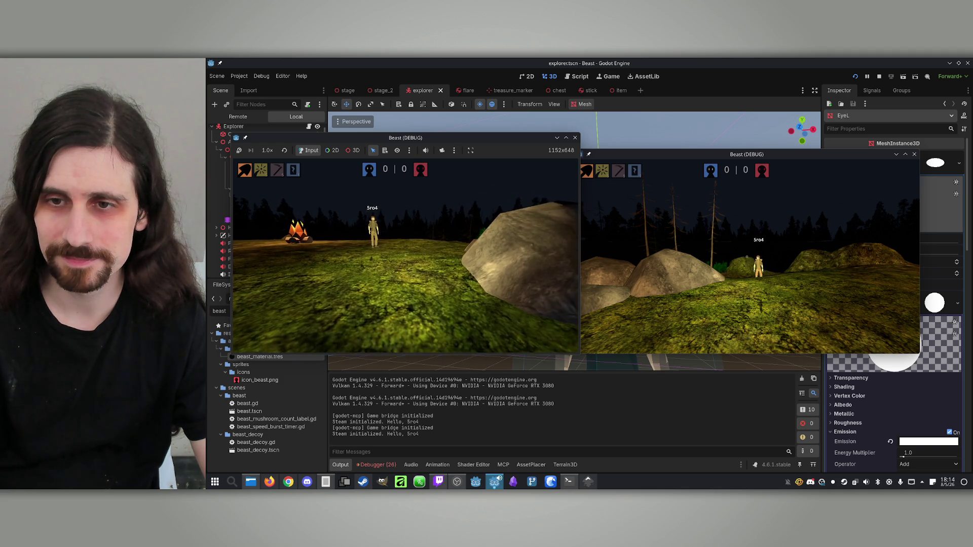
key(super)
key(Escape)
key(F8)
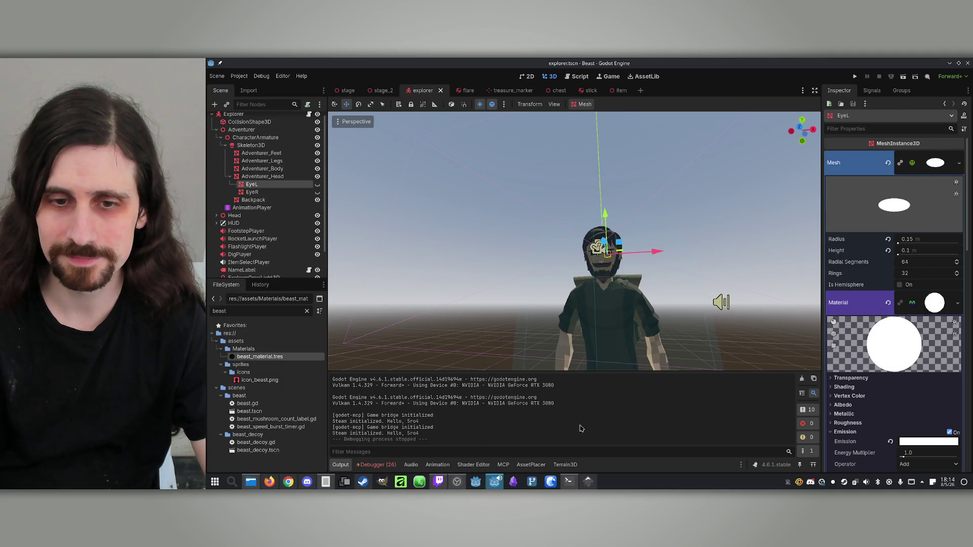
Ask Claude for a deeper crouch (camera 1.0 m, model 0.9 m) and draft a faster-beast request.
key(alt+Tab)
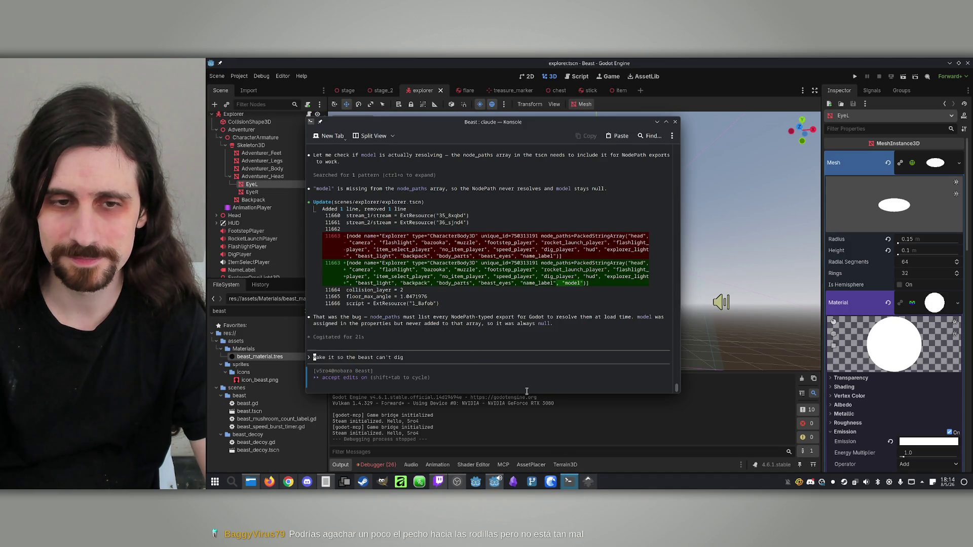
text(Make )
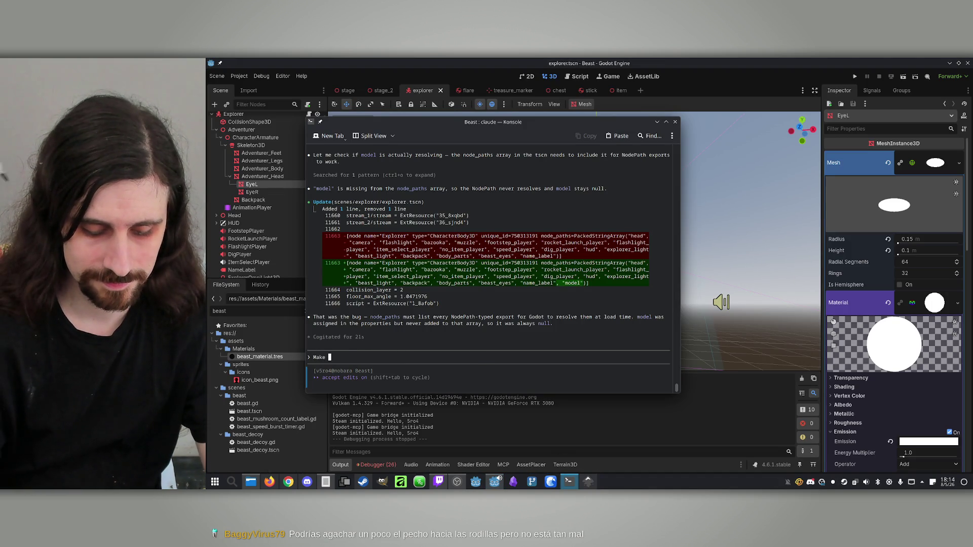
text(it so the crouch is deepe)
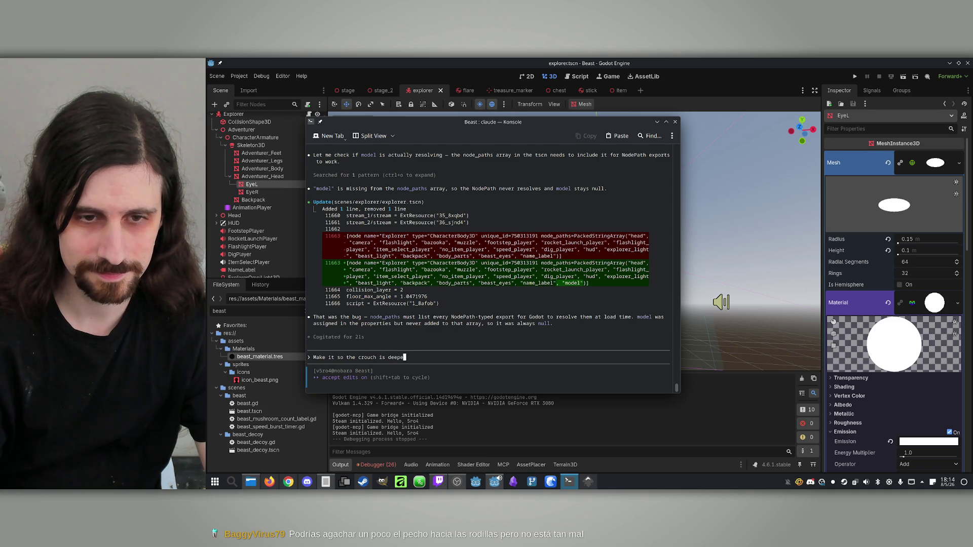
text(r, mov)
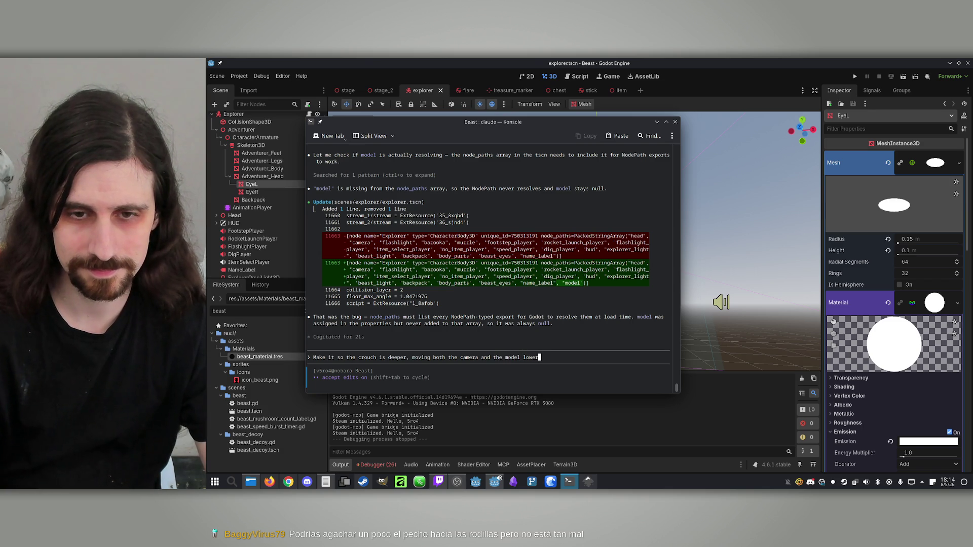
text(down)
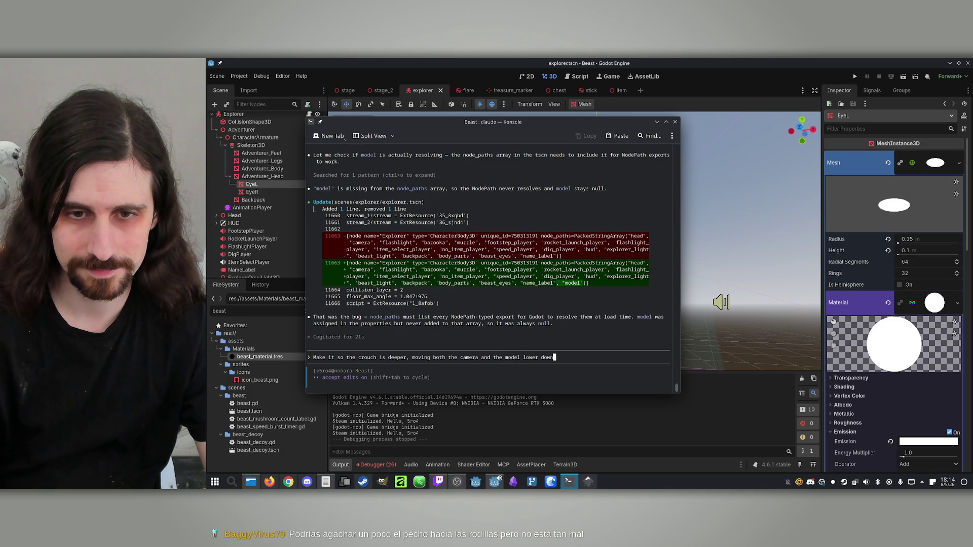
key(Return)
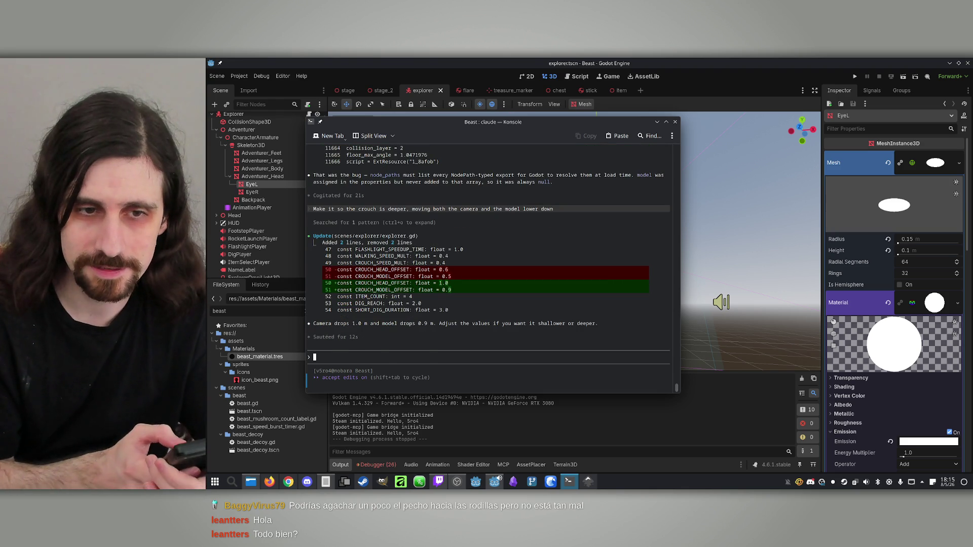
text(Make the beast faster than the explorer)
click(798, 61)
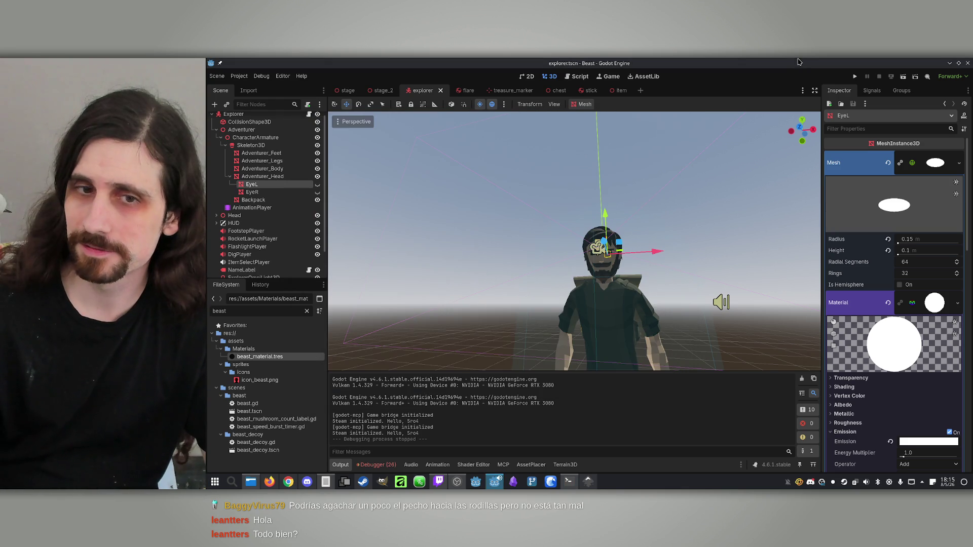
Run two game windows side by side, host a lobby, join it, and start the match.
click(854, 77)
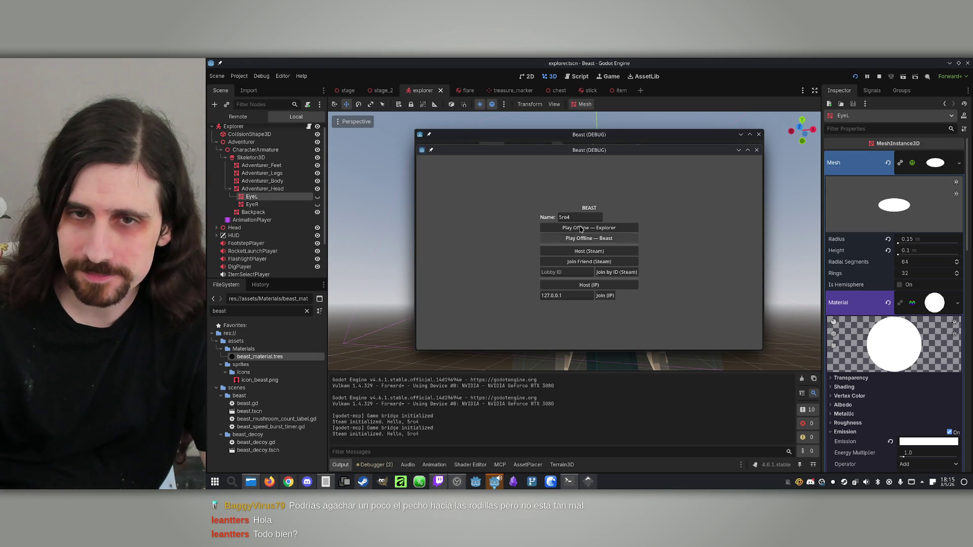
drag(589, 155, 744, 157)
click(536, 147)
drag(571, 134, 401, 139)
click(435, 293)
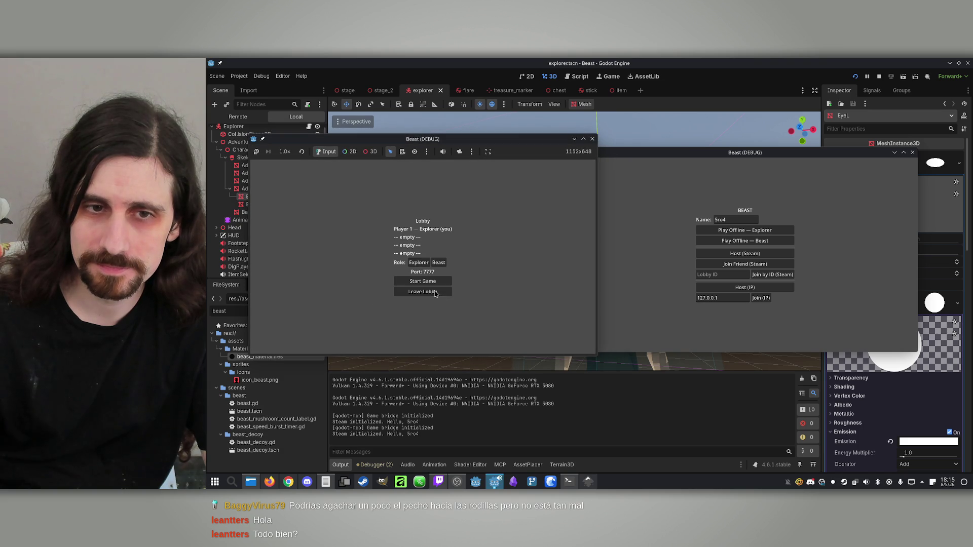
click(767, 299)
click(528, 267)
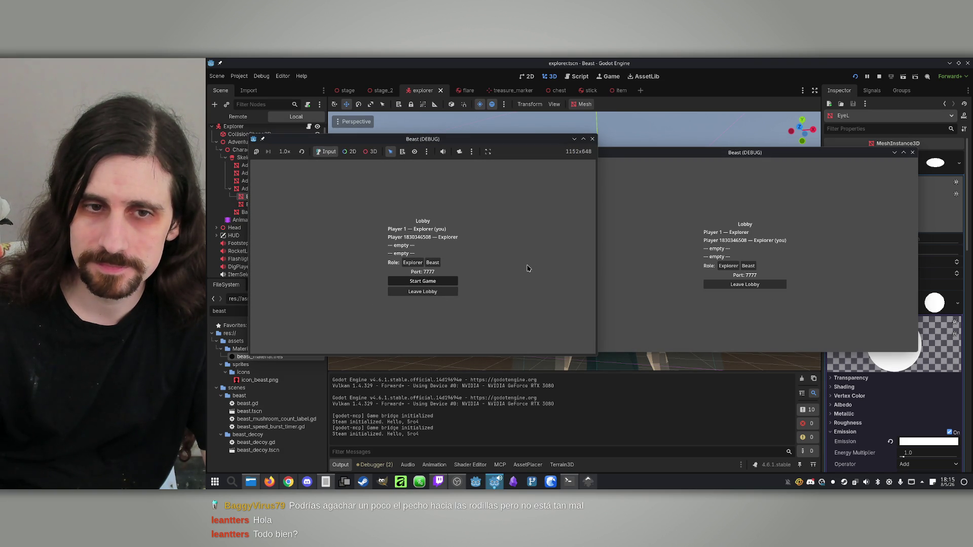
click(423, 281)
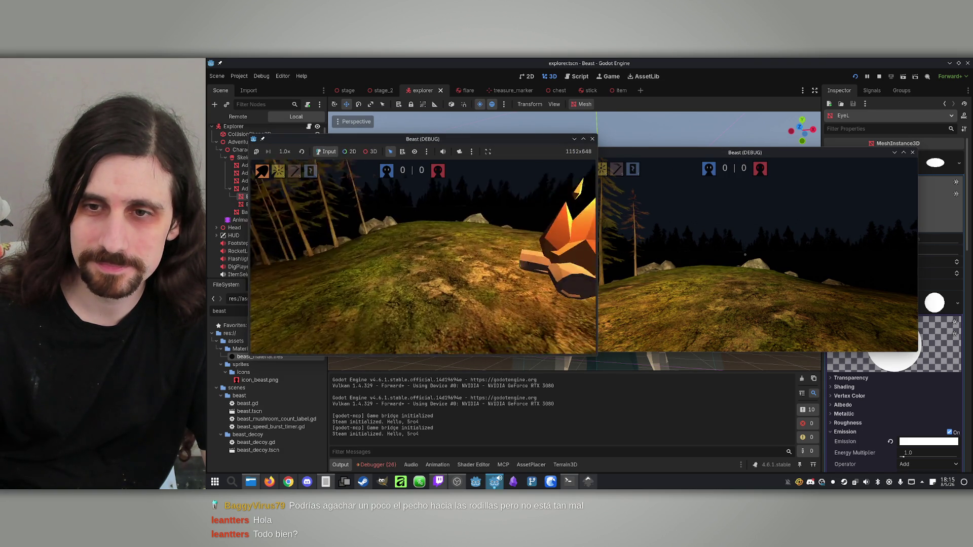
Walk the explorer around the campfire toward the other player.
key(w)
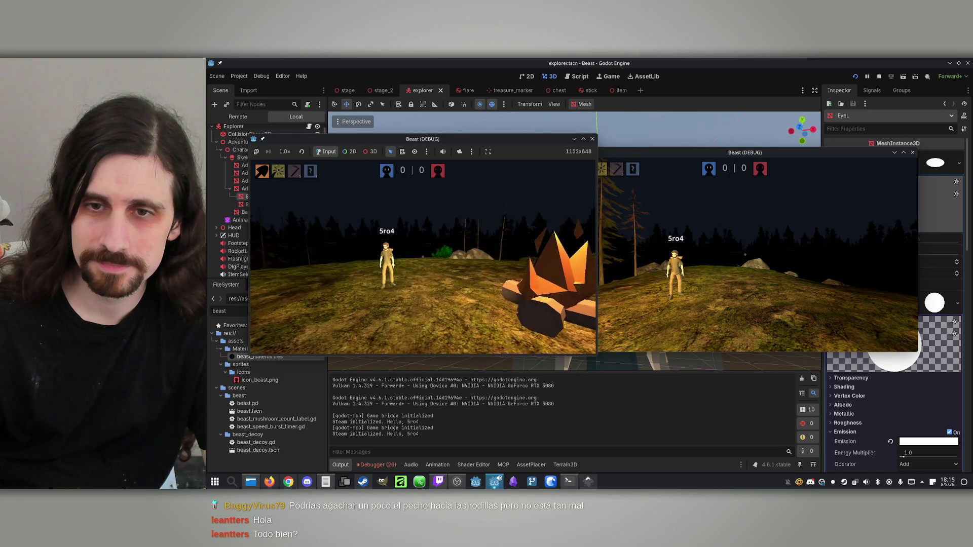
key(w)
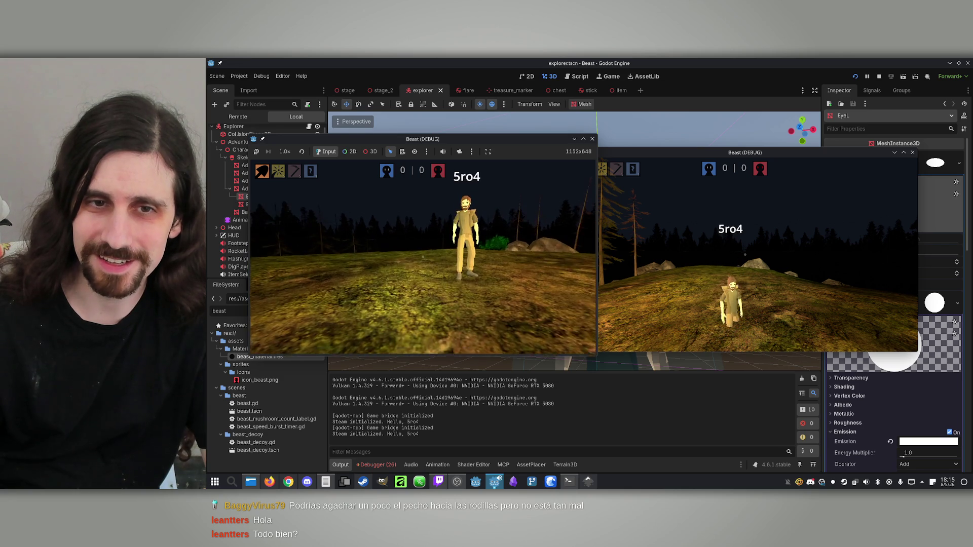
key(w)
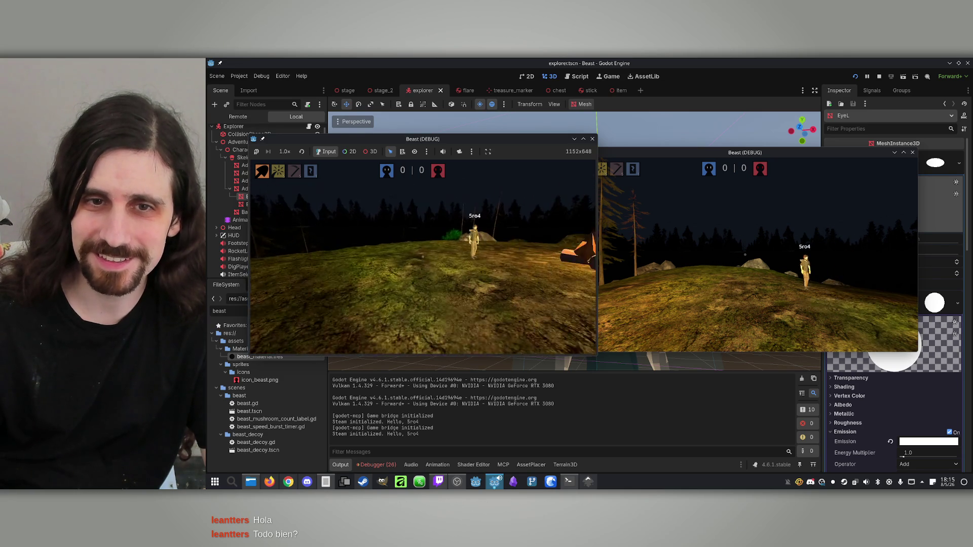
key(w)
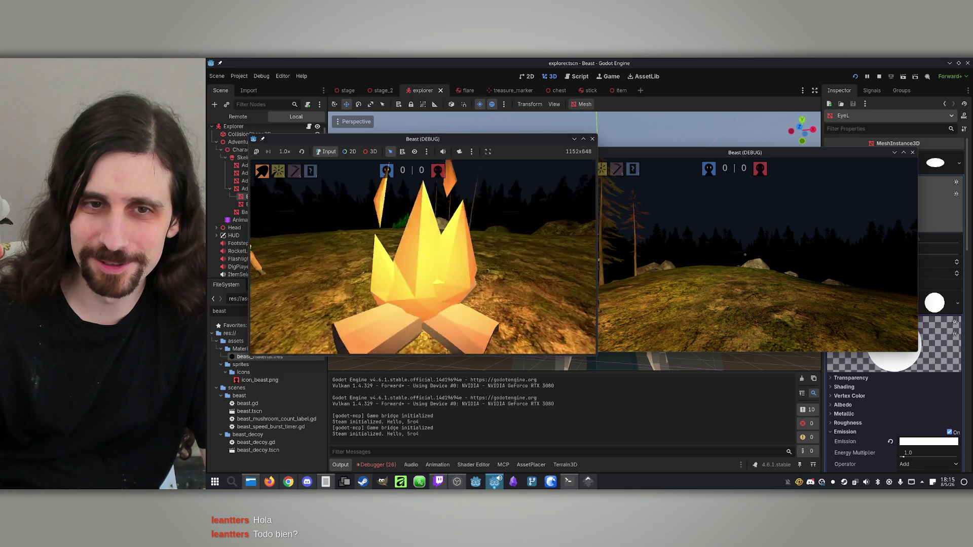
key(a)
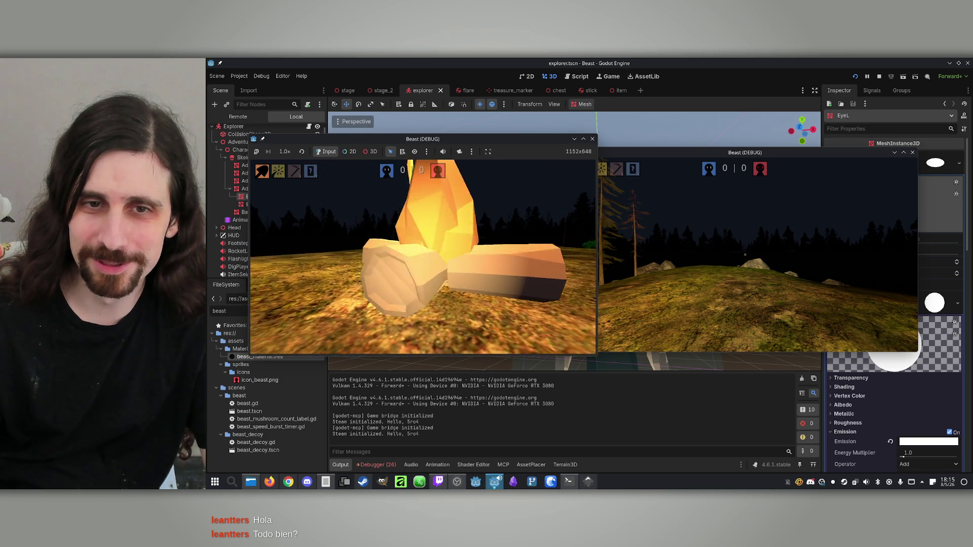
key(a)
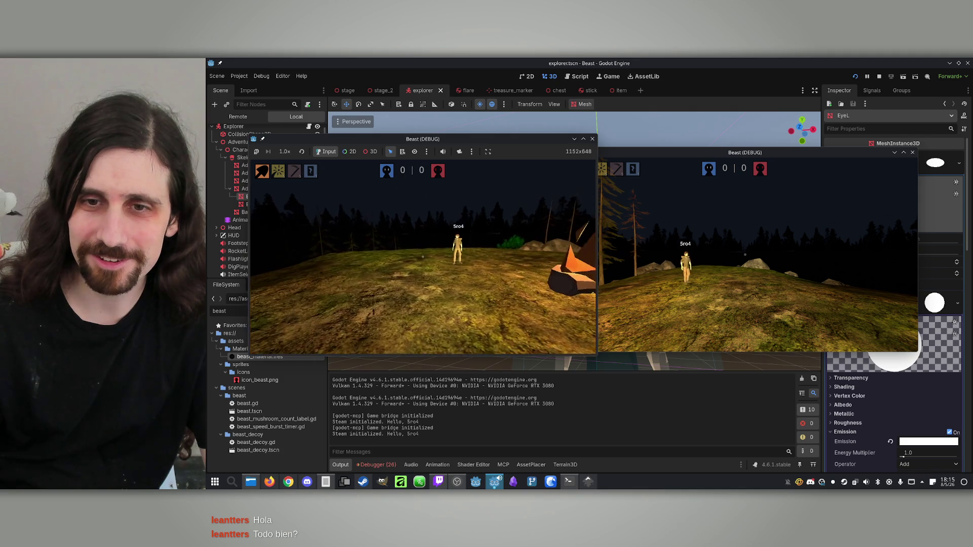
key(d)
key(w)
key(w)
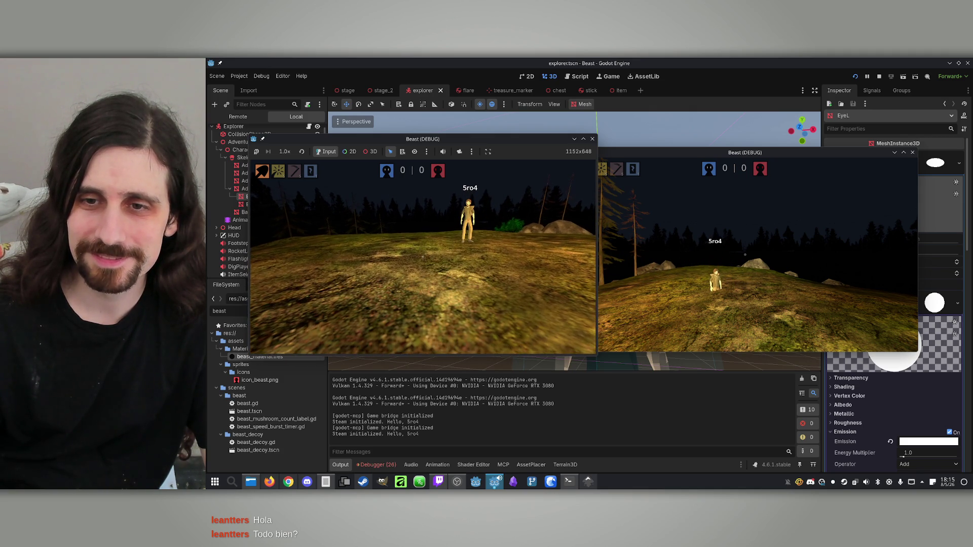
key(d)
Toggle crouch several times to check the deeper crouch, then stop the game.
key(ctrl)
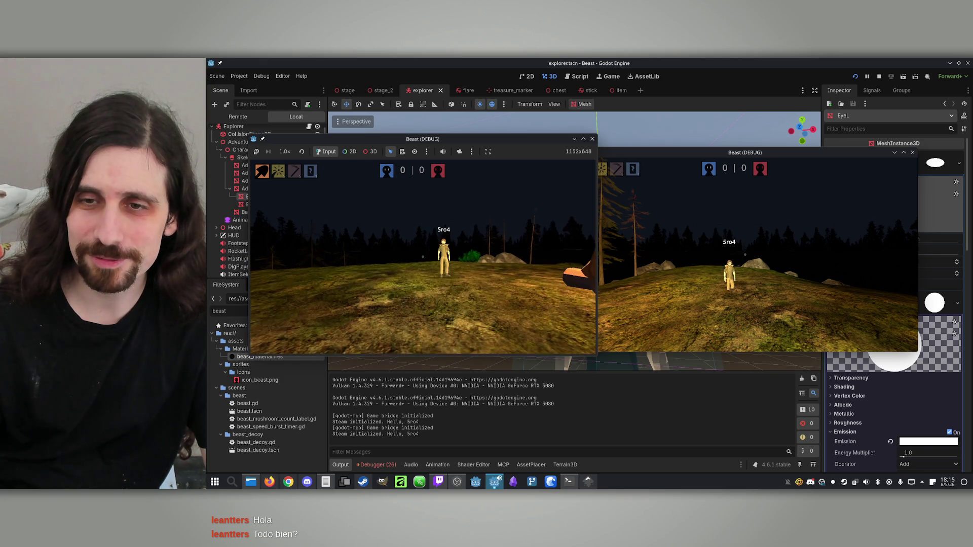
key(ctrl)
key(ctrl)
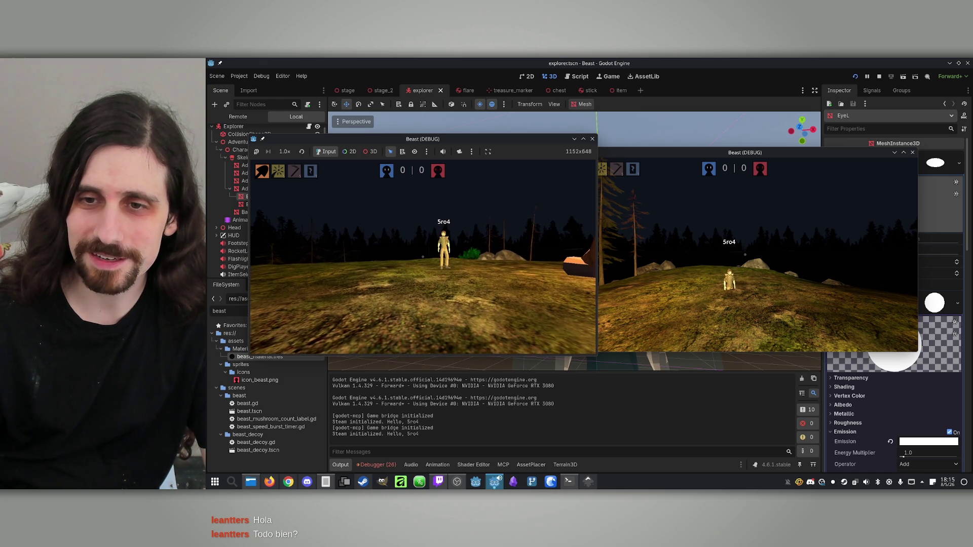
key(ctrl)
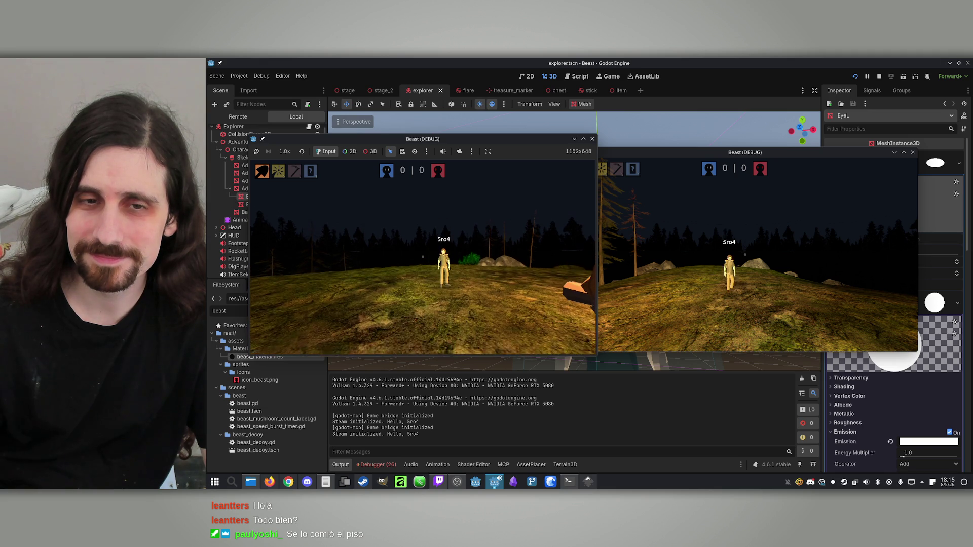
key(ctrl)
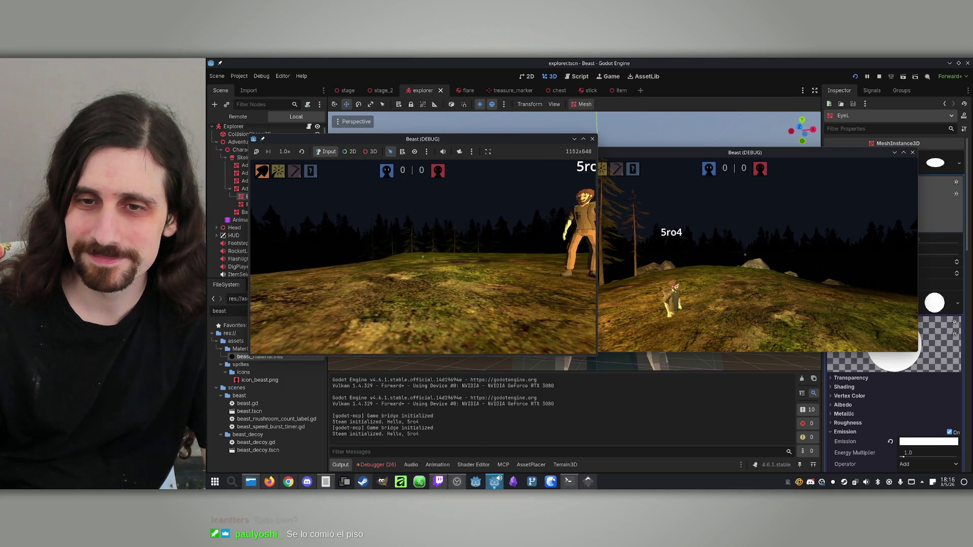
key(super)
click(879, 76)
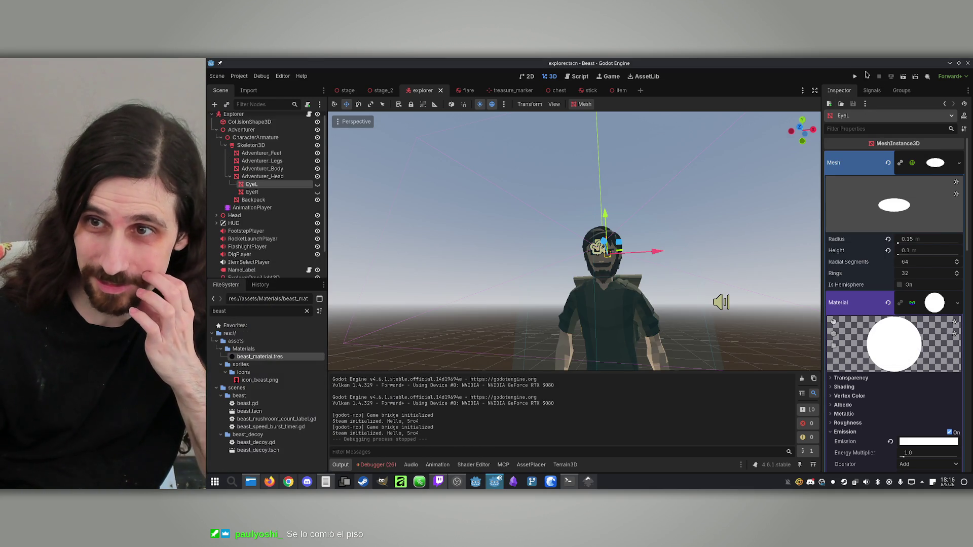
Save the explorer scene and bring the Claude terminal into focus.
key(ctrl+s)
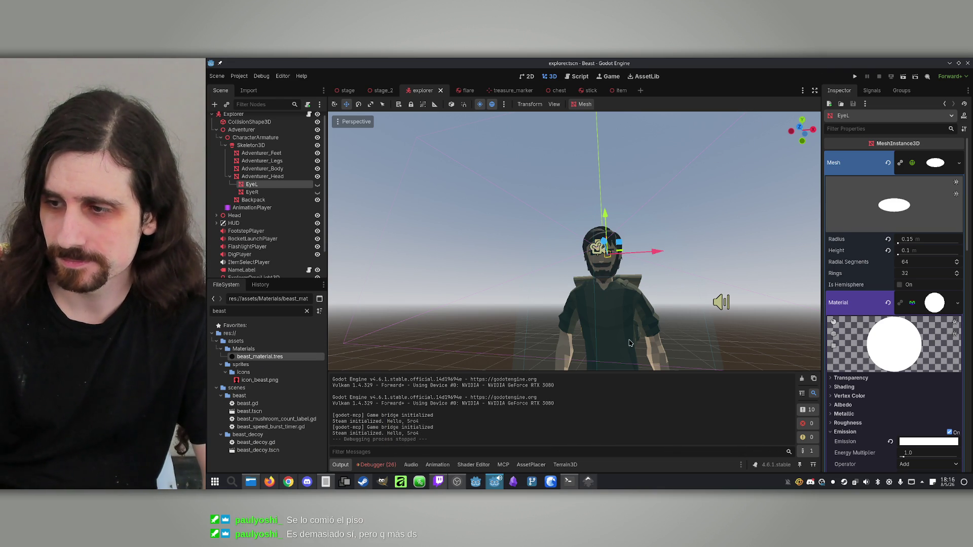
click(569, 481)
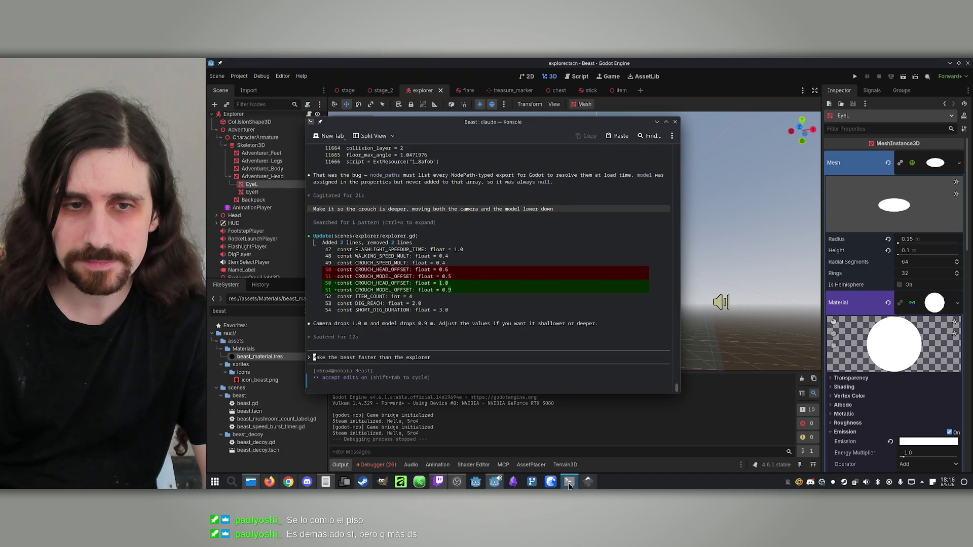
click(326, 481)
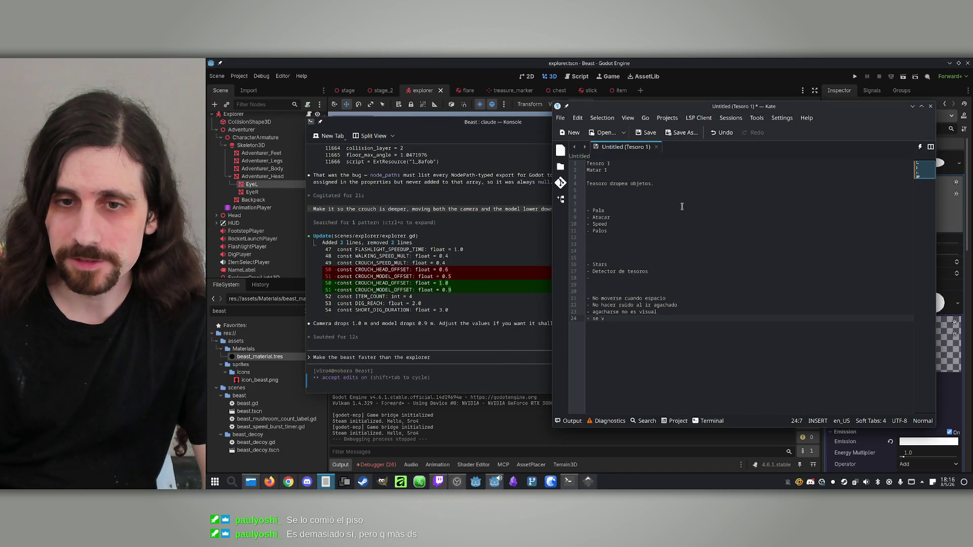
click(912, 106)
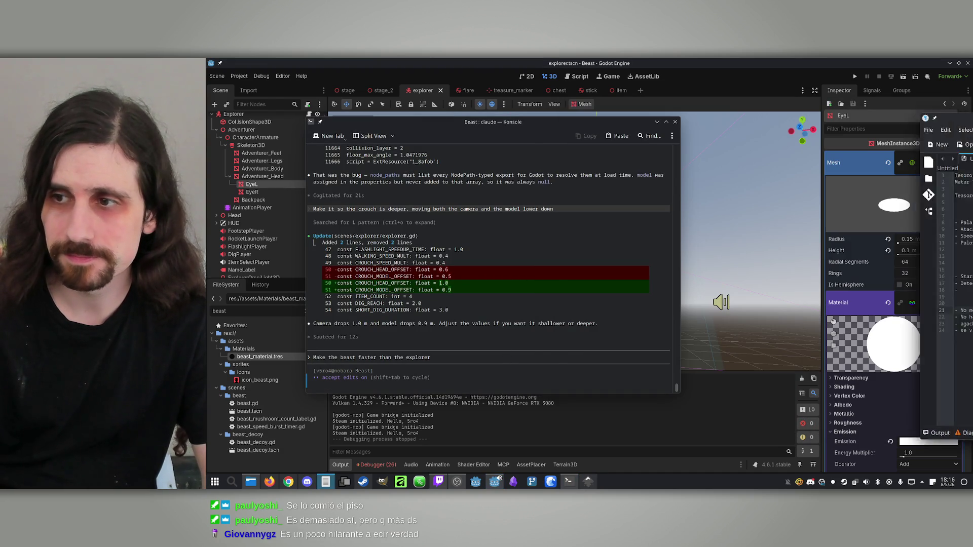
click(439, 359)
Ask Claude to block moving, looking around and using items during the fade from black.
text(M)
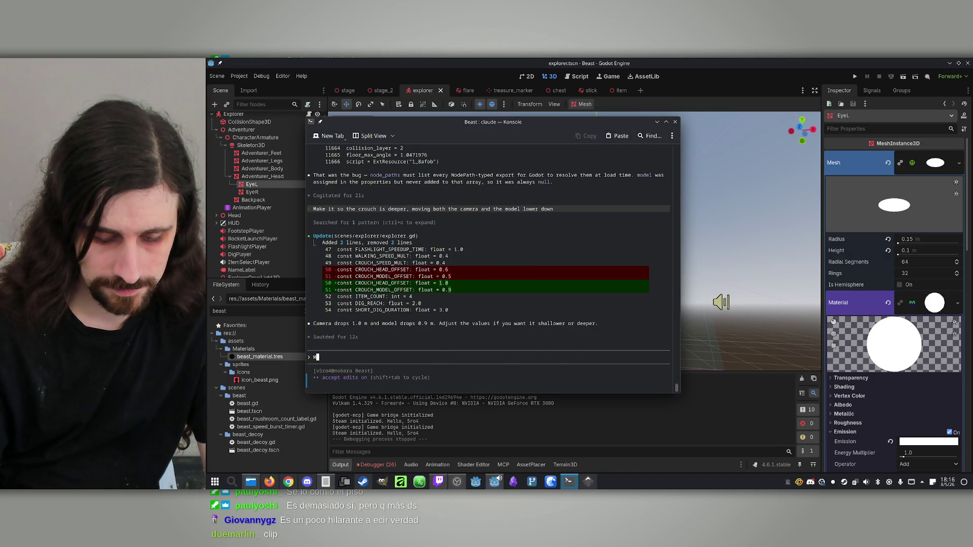
text(ake it so during the fade)
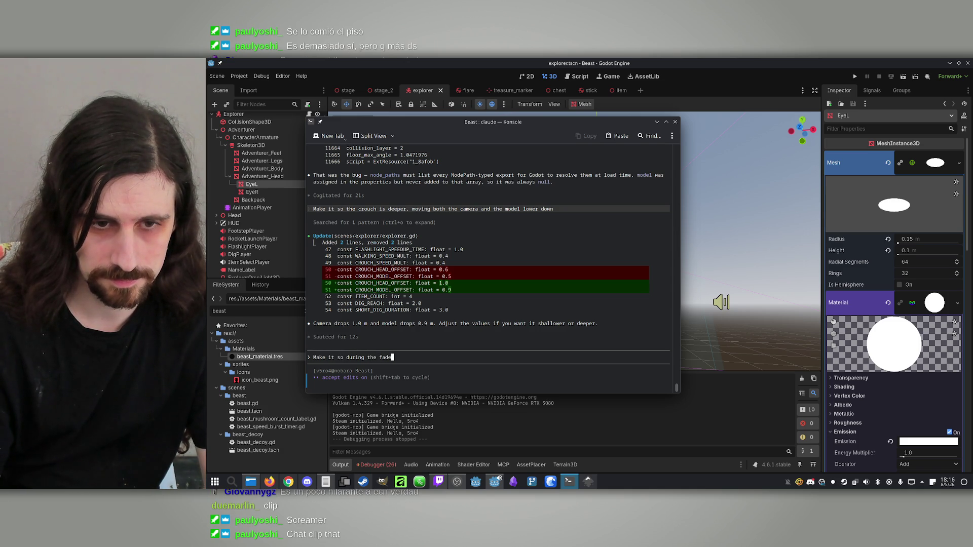
text( in/out from black when pressing)
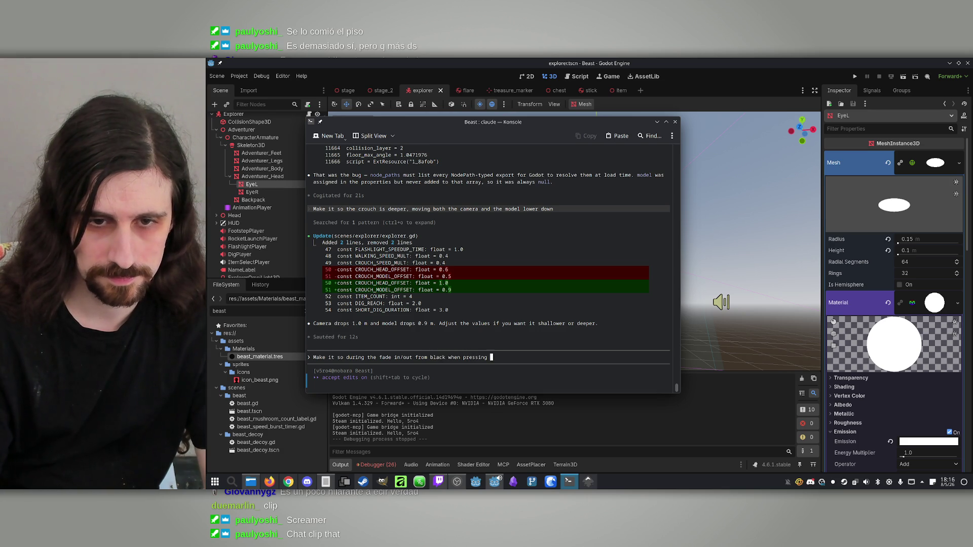
text(you can't move or look)
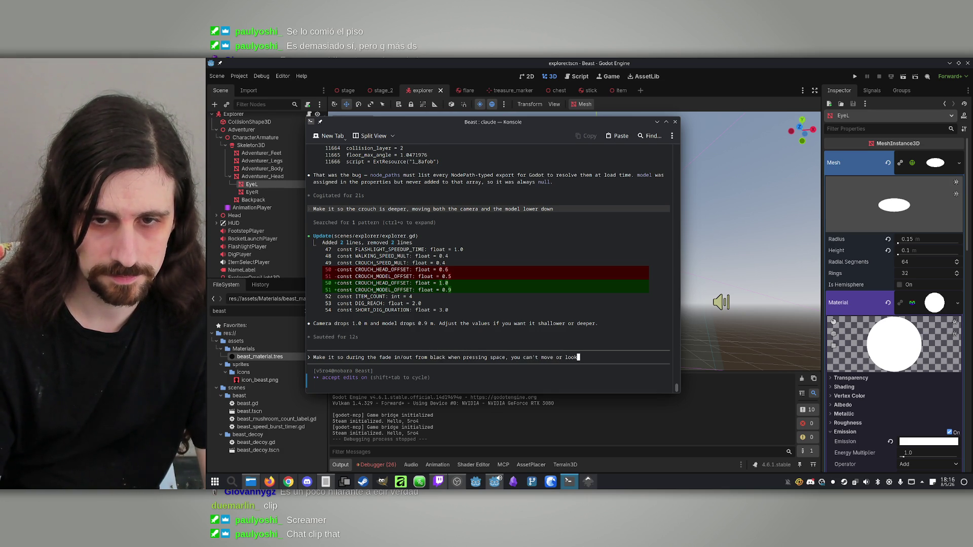
key(BackSpace)
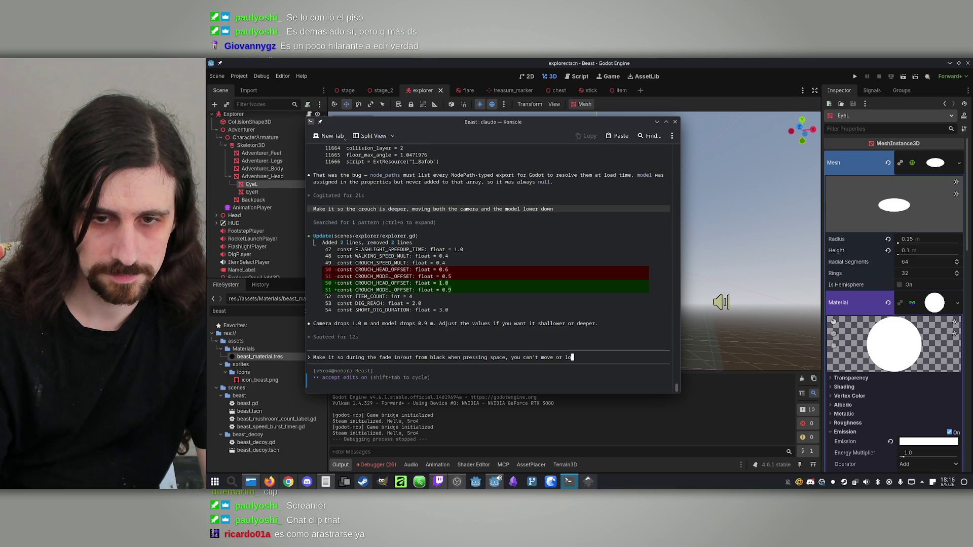
text(/loo)
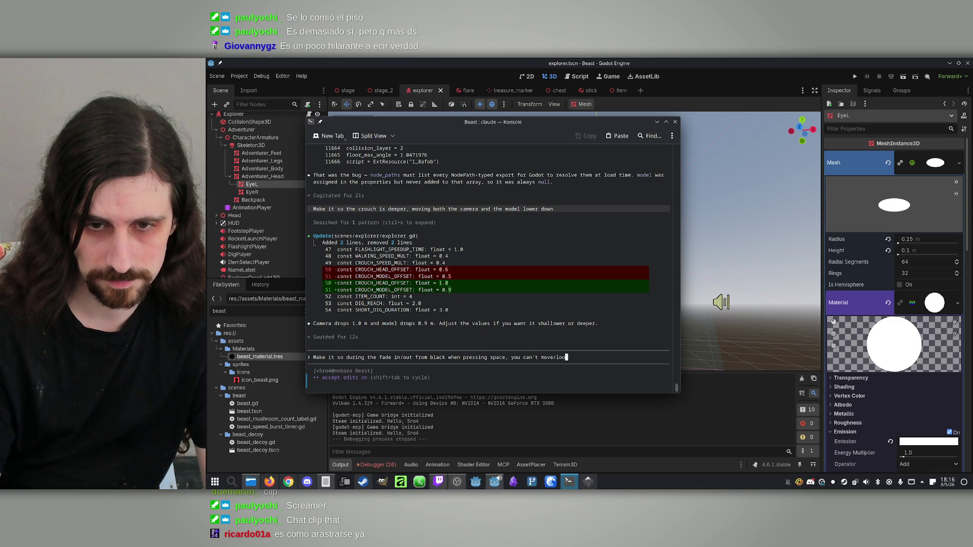
text(k )
text(arround/use items)
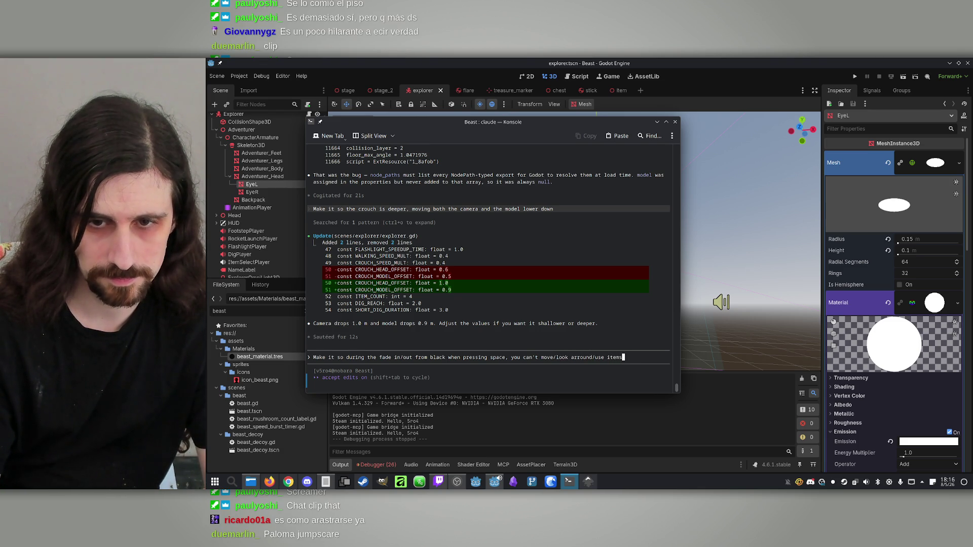
text(c)
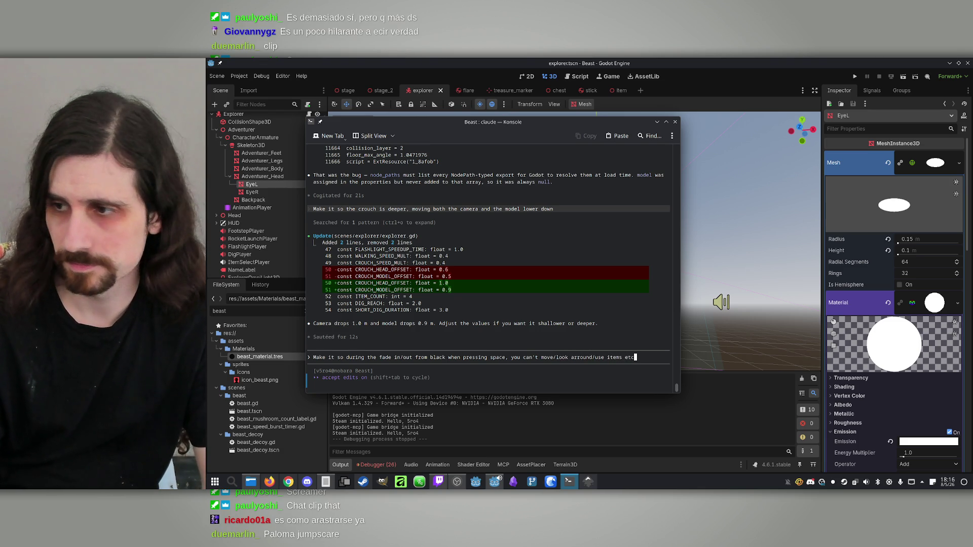
key(Return)
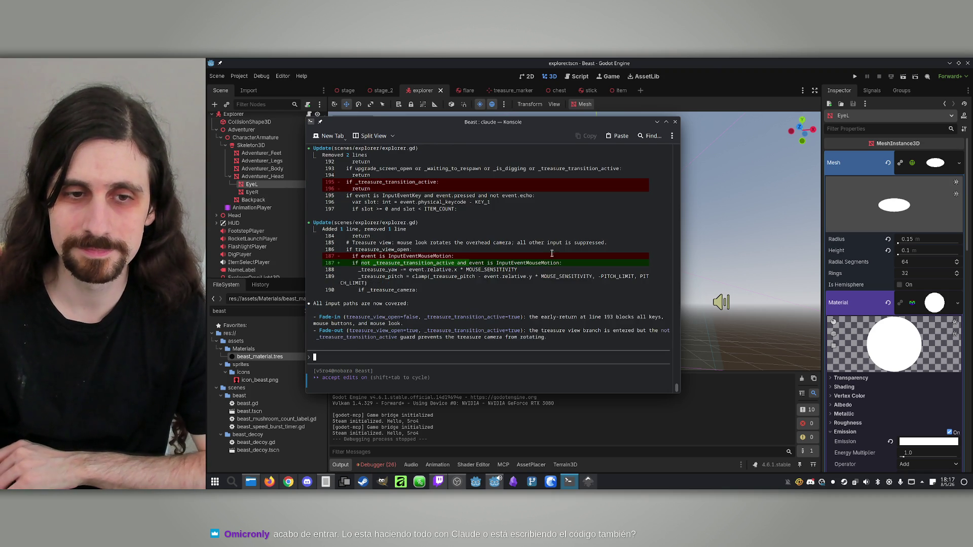
Run the game from the Godot editor to test the treasure fade fix.
click(854, 76)
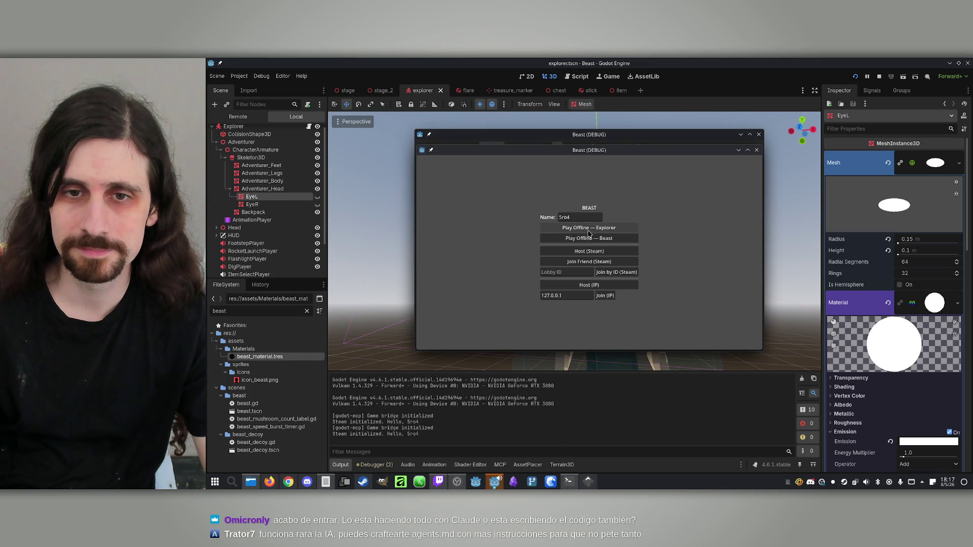
Test the fade fix in an offline Explorer game, then stop it and return to the Claude terminal.
click(591, 229)
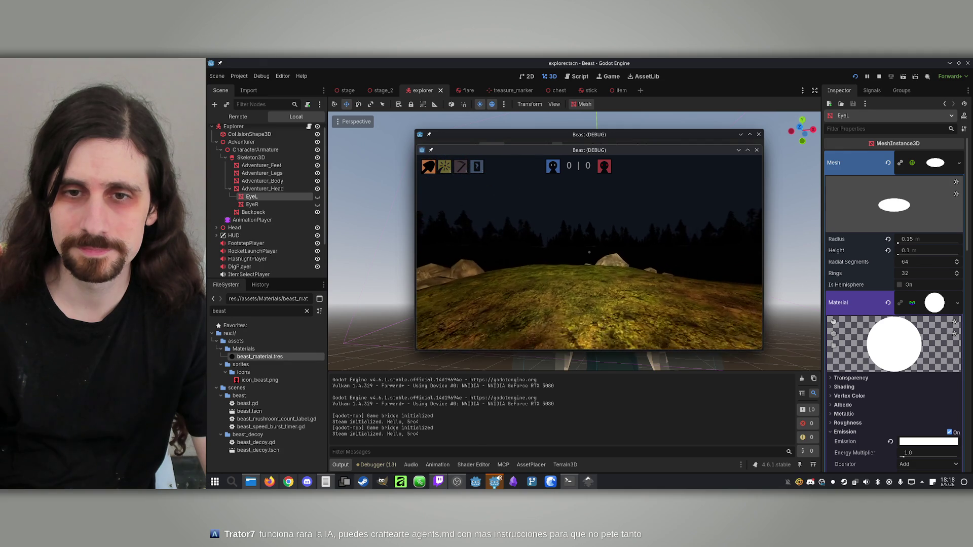
key(super)
click(879, 76)
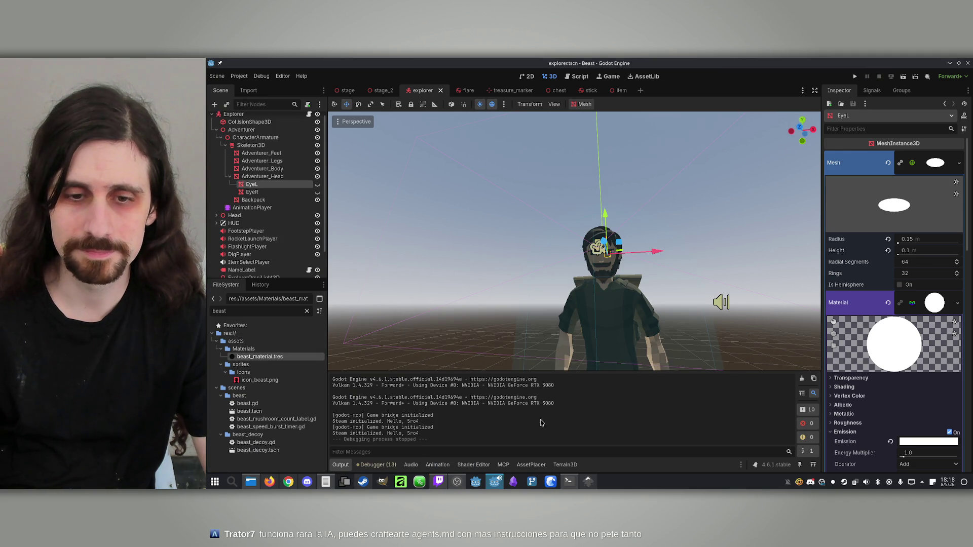
click(568, 481)
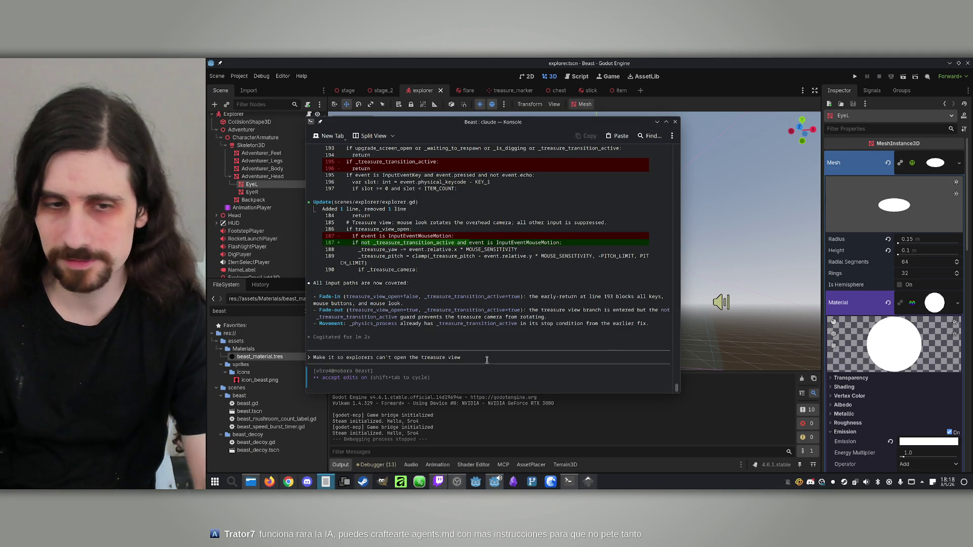
Draft a Claude prompt reading 'Make it so the player doesn't make', then switch back to Godot.
text(Mak)
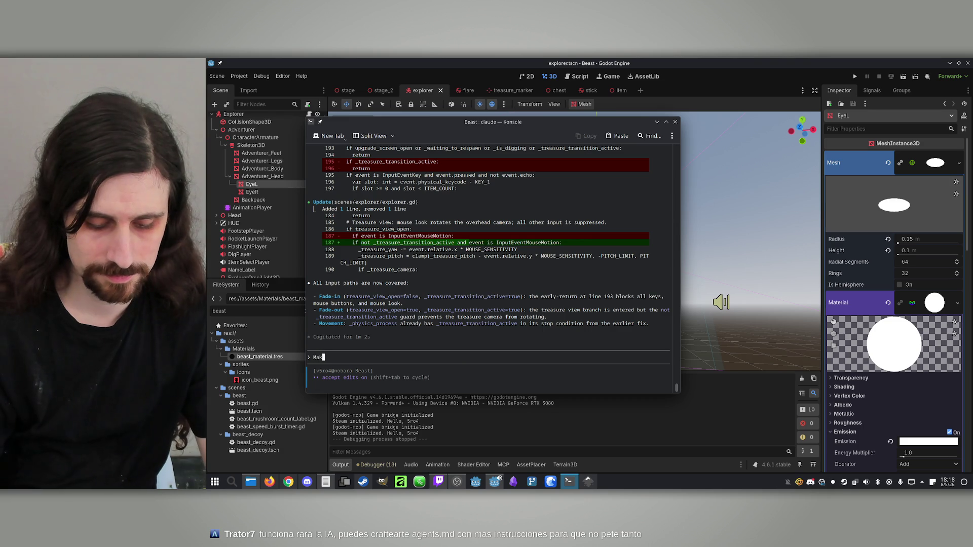
text(e it so the)
key(BackSpace)
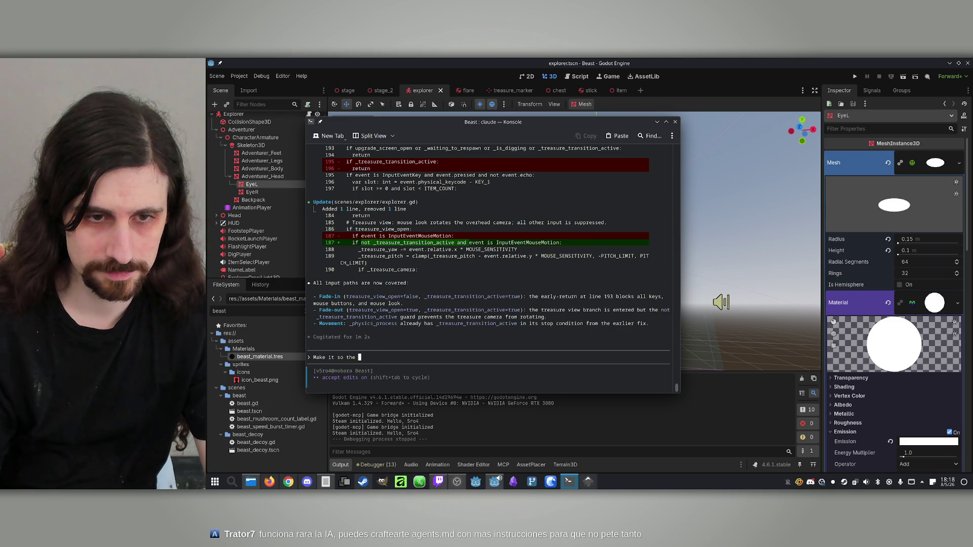
text(layer )
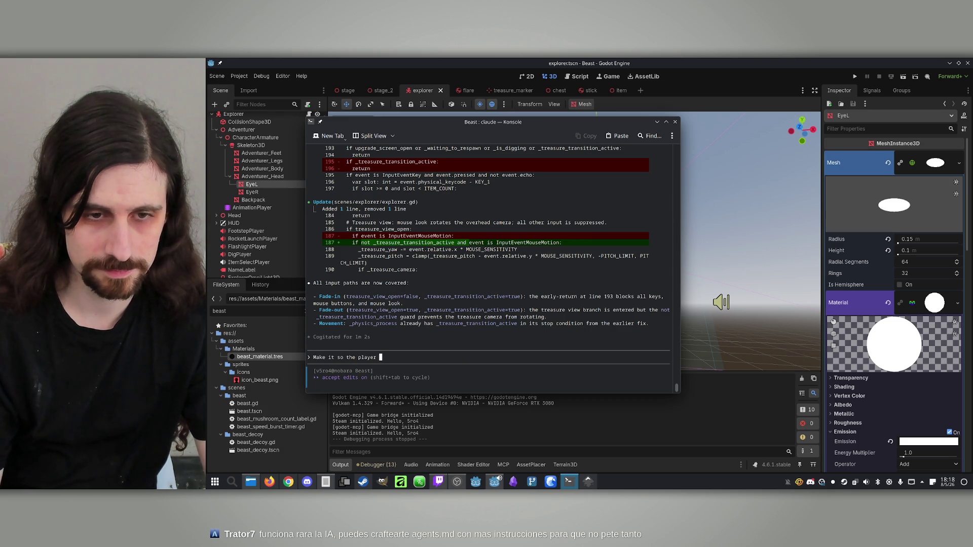
text(doesn't make s)
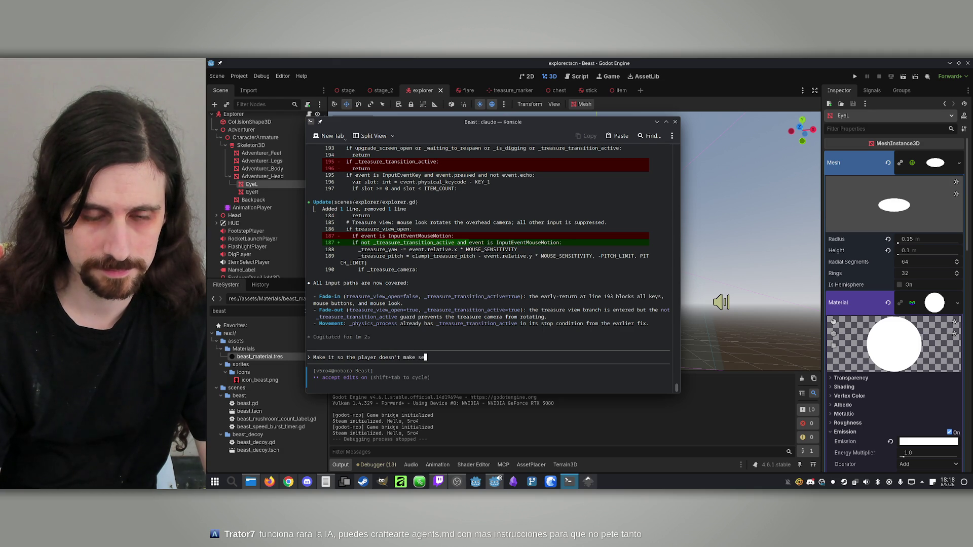
key(alt+Tab)
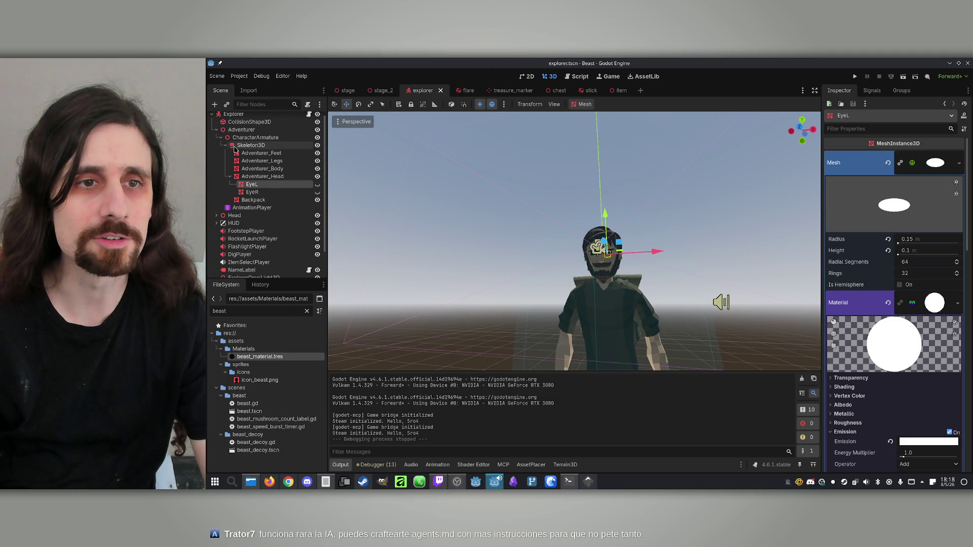
Open explorer.gd and search it for 'footsteps'.
click(309, 112)
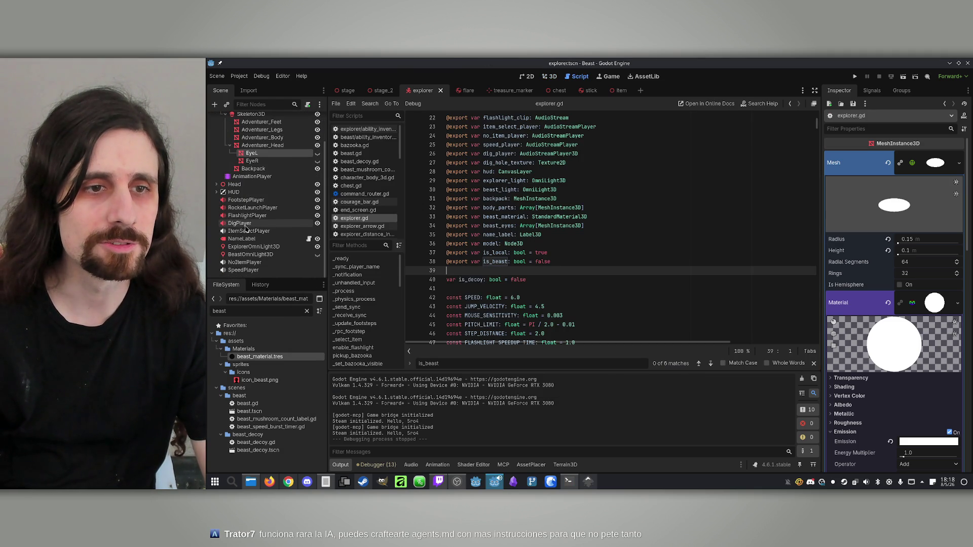
click(606, 252)
key(ctrl+f)
text(foo)
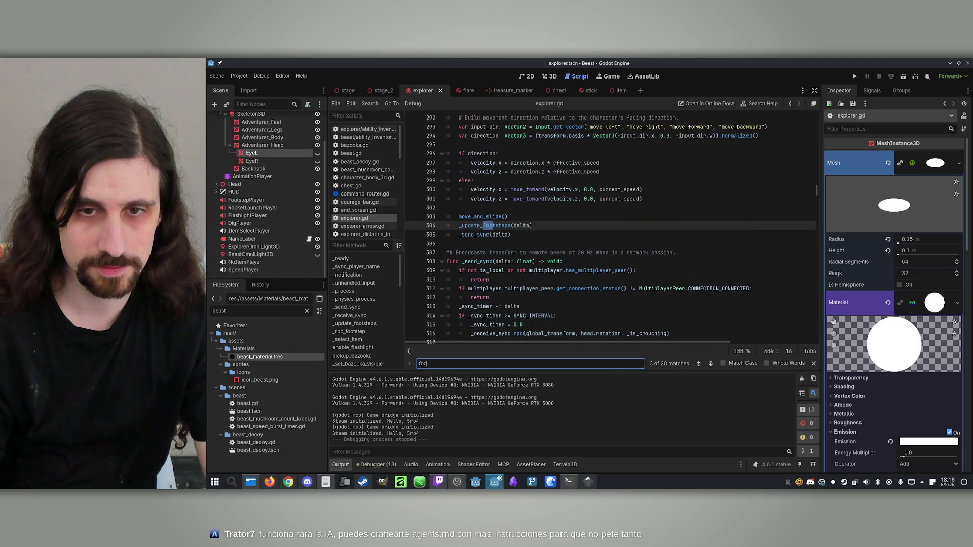
text(tsteps.po)
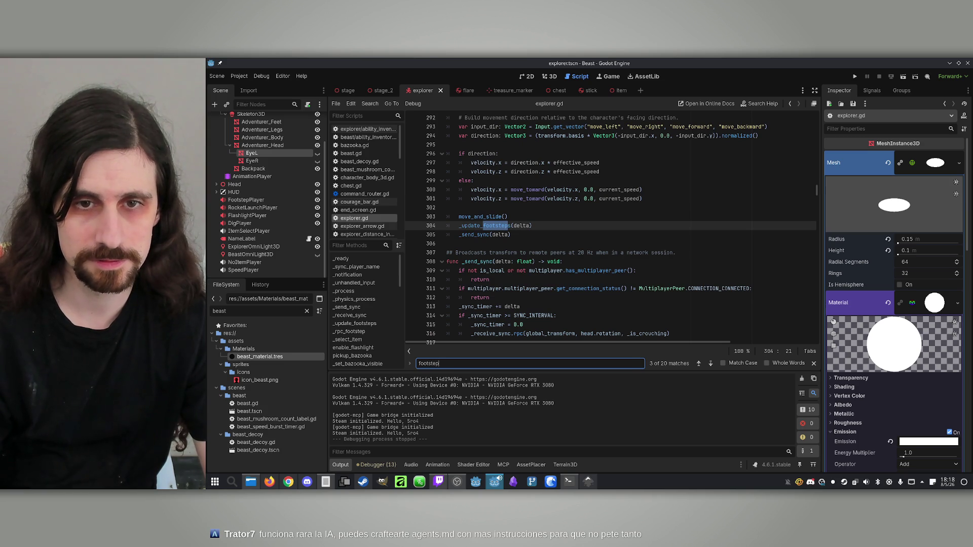
key(BackSpace)
key(BackSpace)
key(BackSpace)
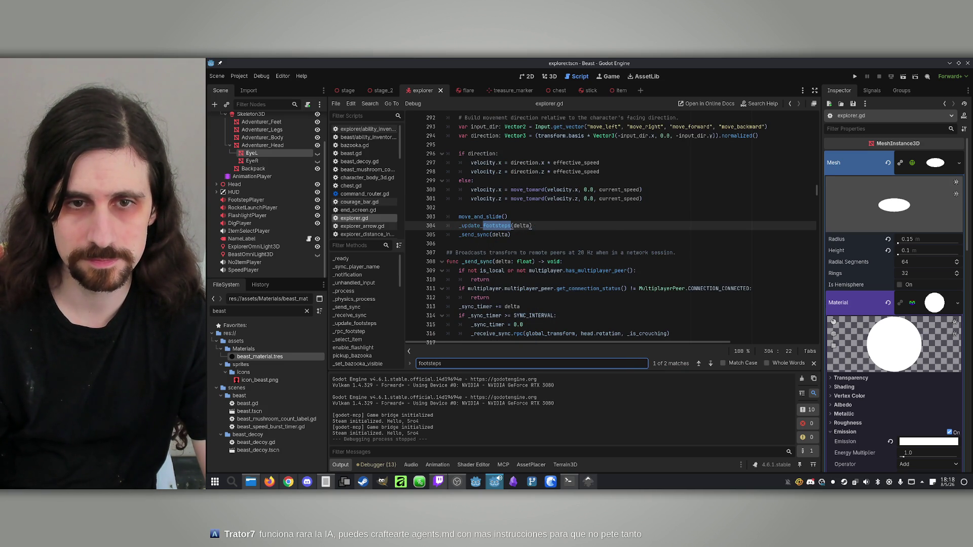
scroll(603, 221, up, 15)
scroll(603, 222, up, 20)
scroll(604, 231, up, 15)
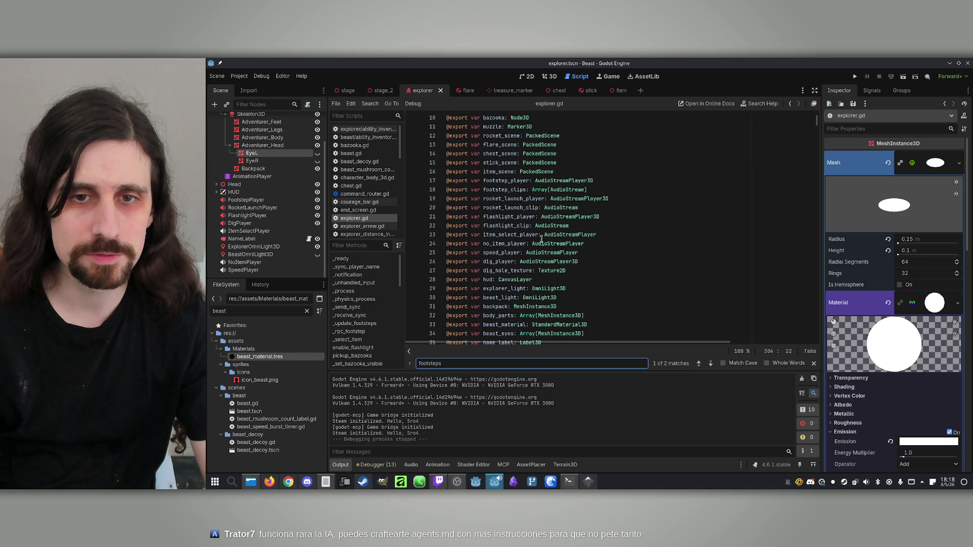
Locate the footstep_player play call in _update_footsteps and add a new line after _traveled = 0.0.
double_click(504, 181)
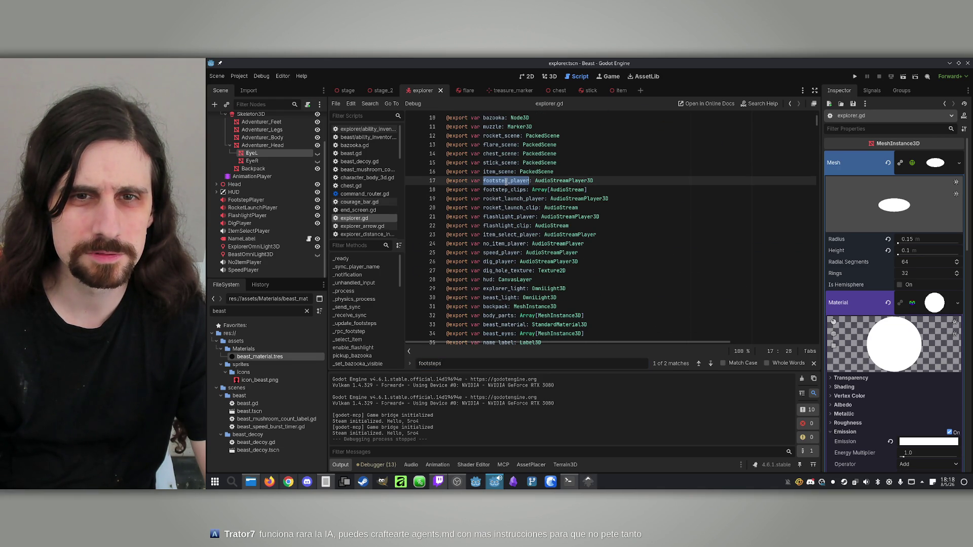
key(ctrl+f)
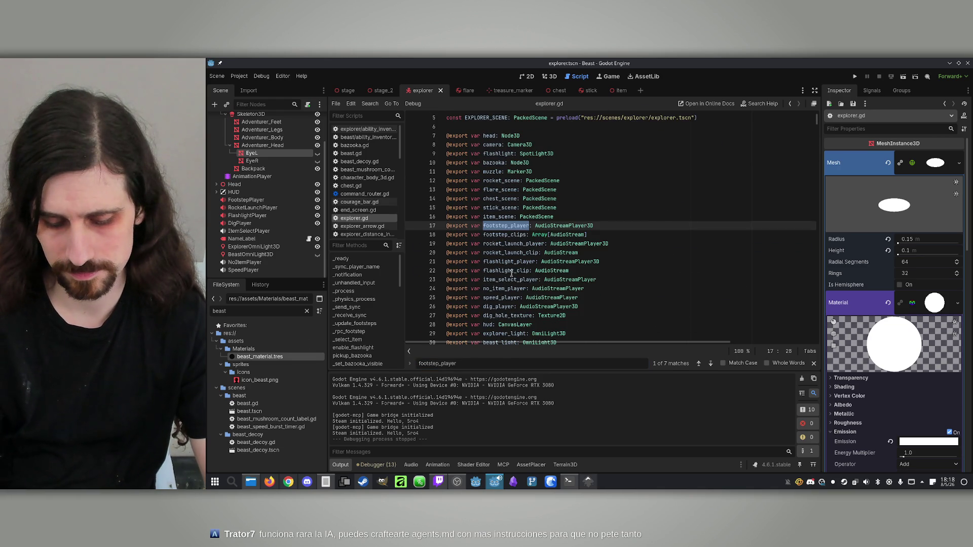
text(.pla)
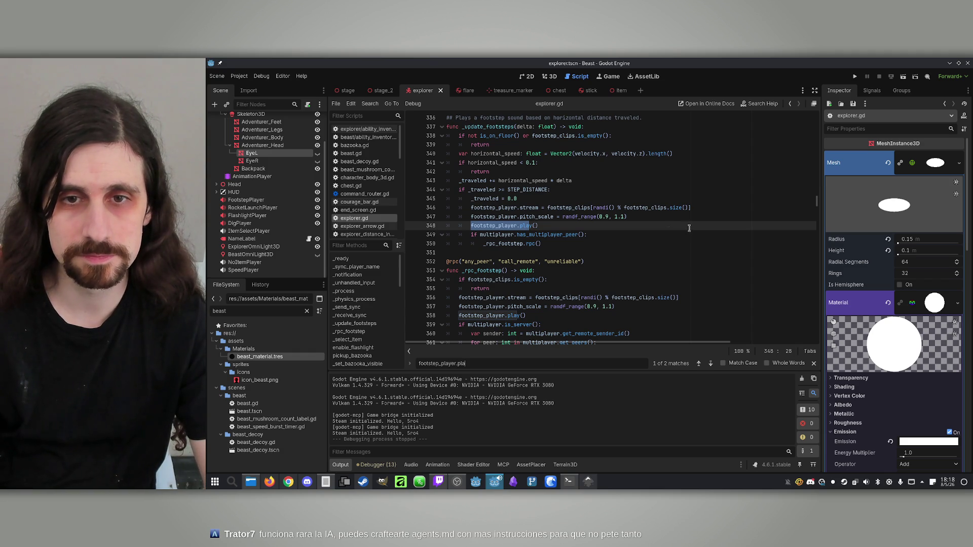
click(638, 214)
click(499, 190)
scroll(512, 208, up, 1)
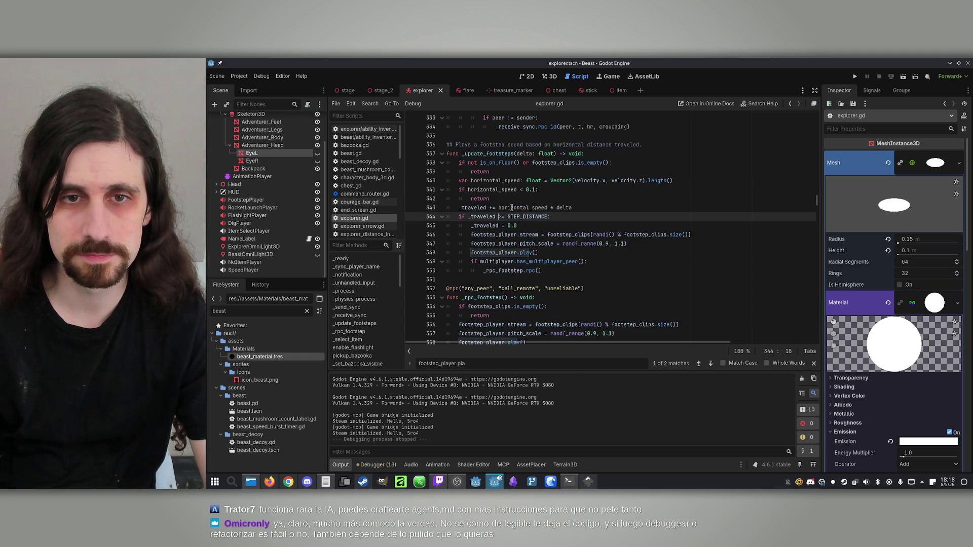
click(573, 223)
click(578, 215)
click(562, 224)
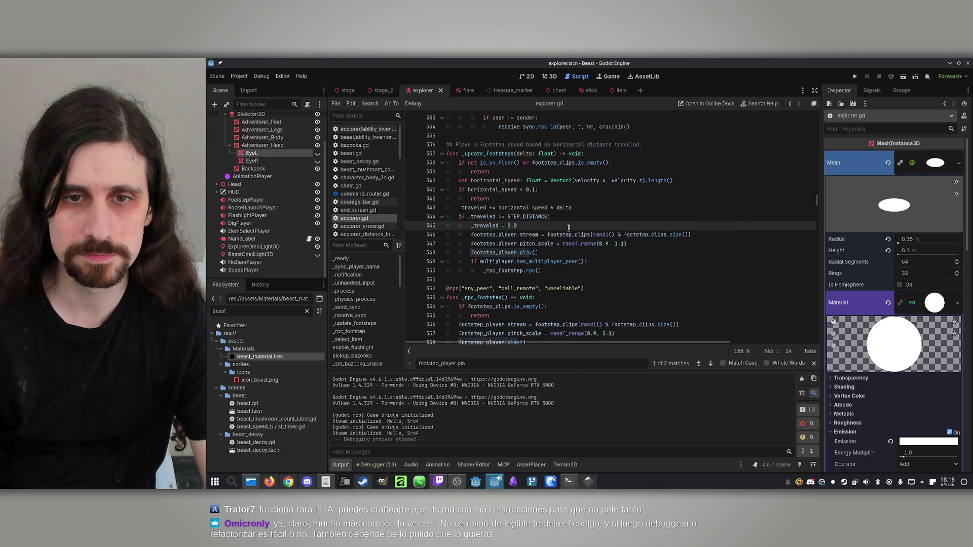
key(Return)
text(if )
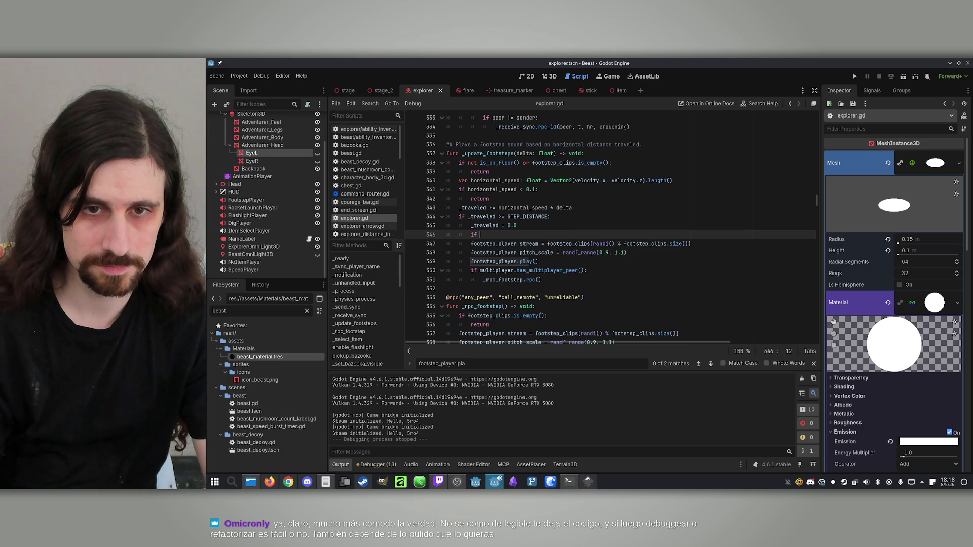
text(crouc)
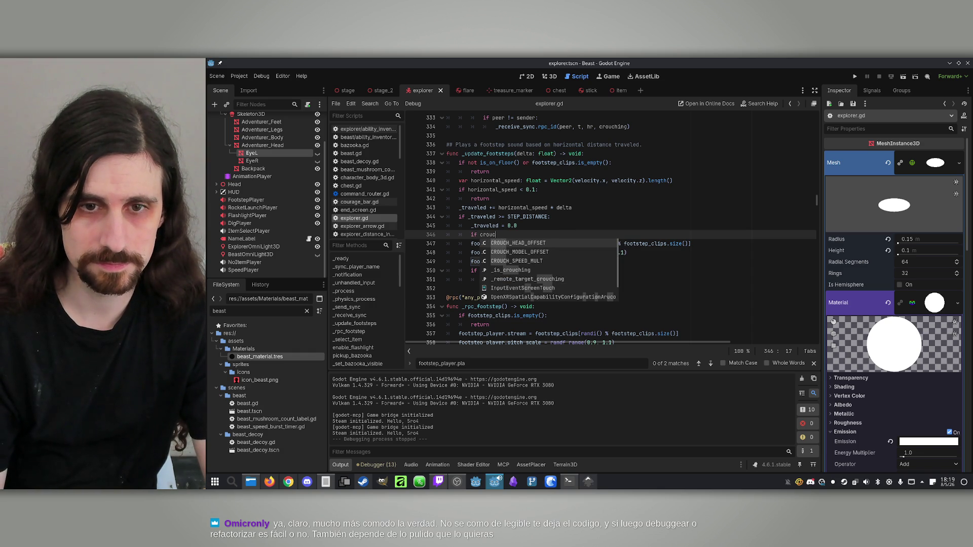
click(447, 243)
key(Up)
key(End)
key(BackSpace)
key(BackSpace)
key(BackSpace)
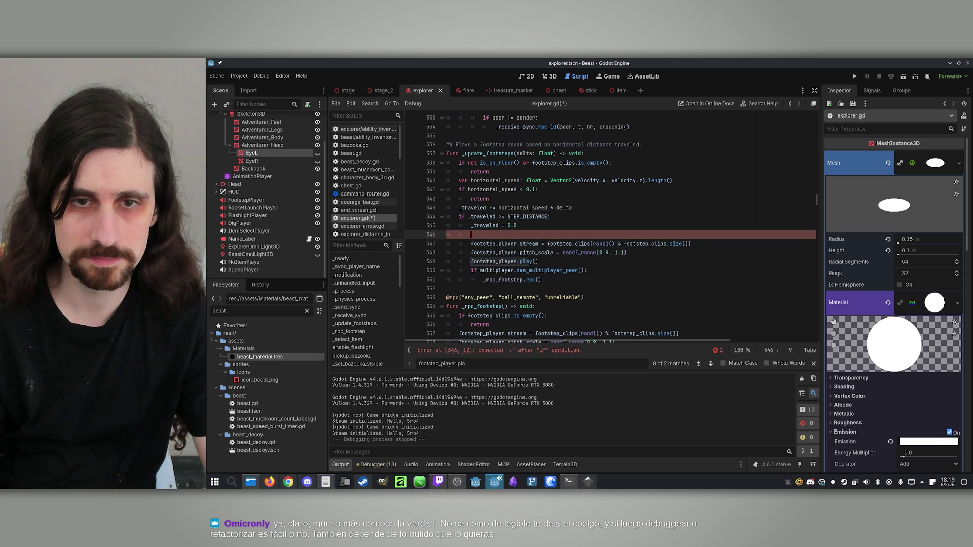
text(f isc)
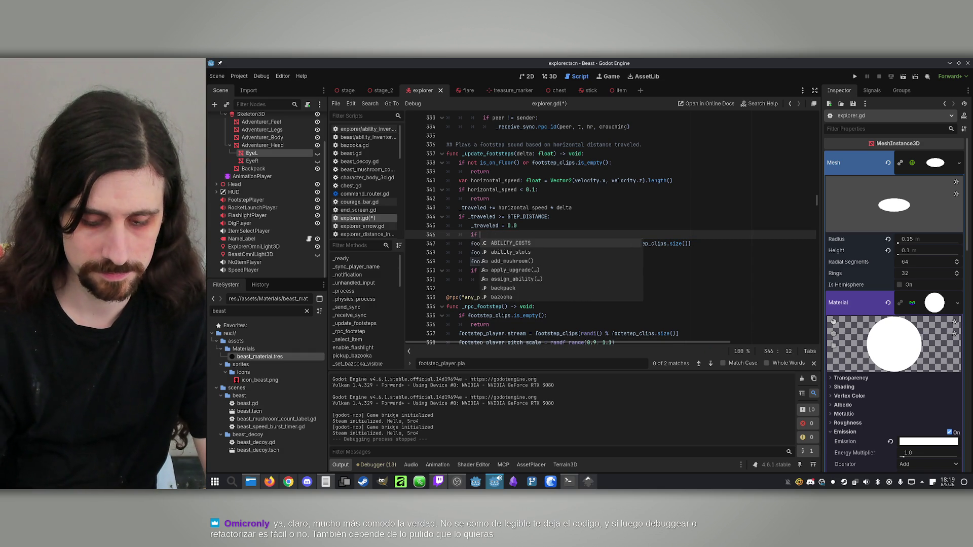
key(ctrl+minus)
key(BackSpace)
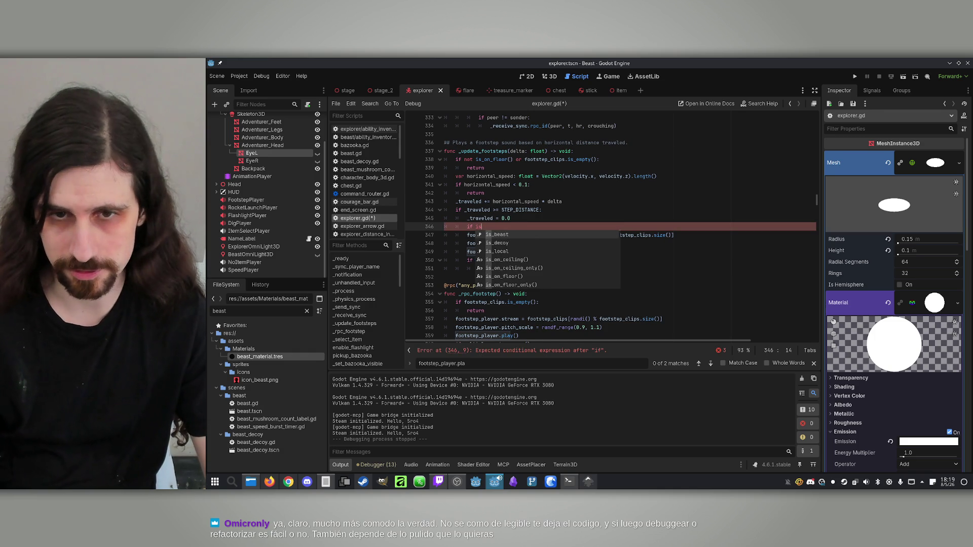
key(ctrl+equal)
text( crouc)
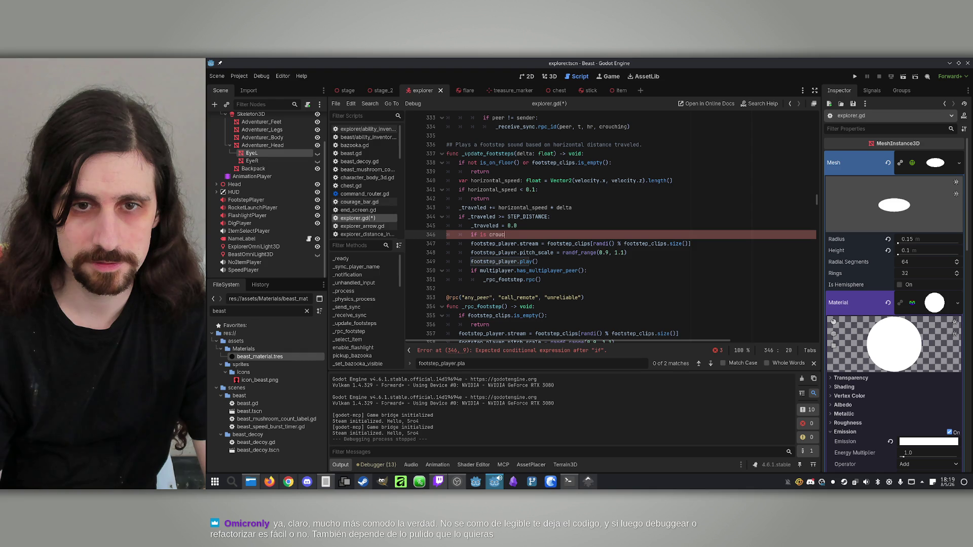
key(BackSpace)
key(BackSpace)
key(BackSpace)
key(BackSpace)
key(BackSpace)
text(_is_)
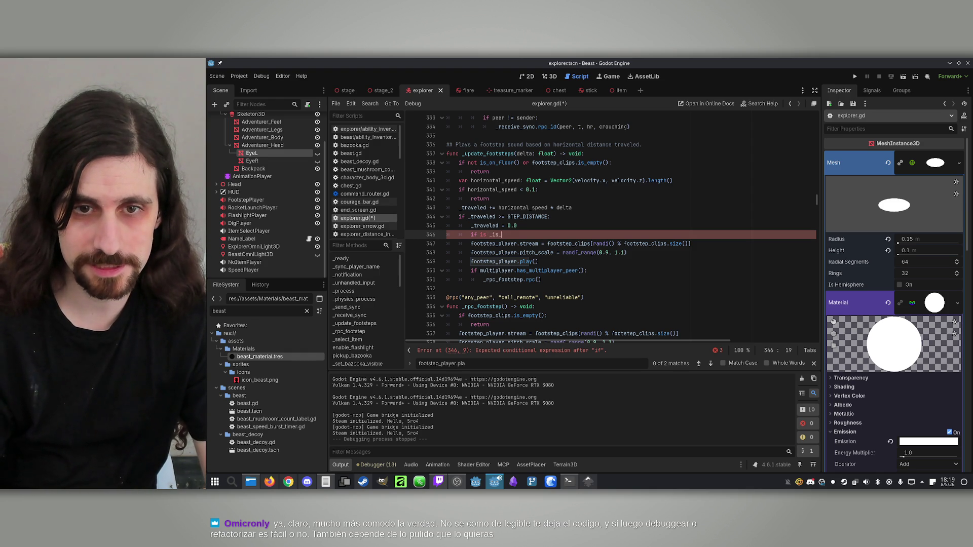
text(crou)
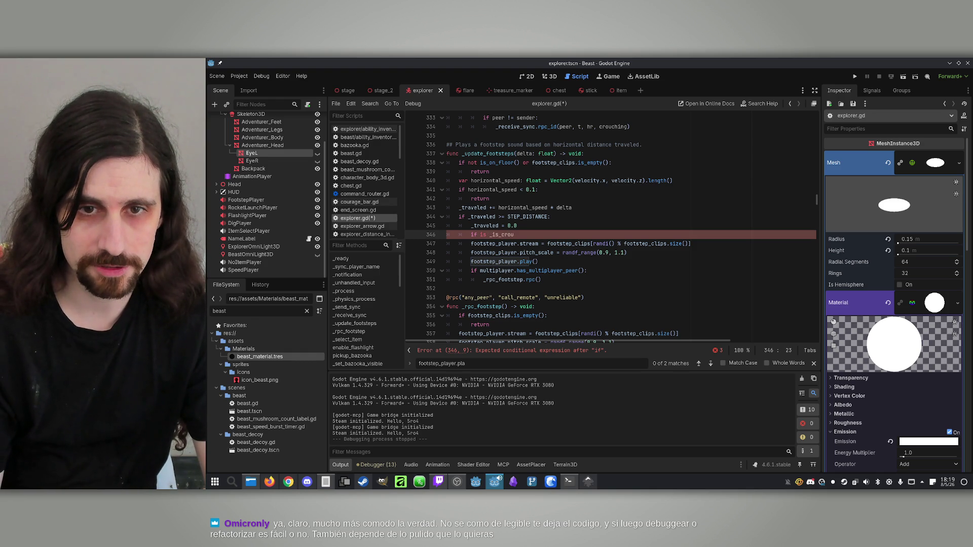
text(ching:)
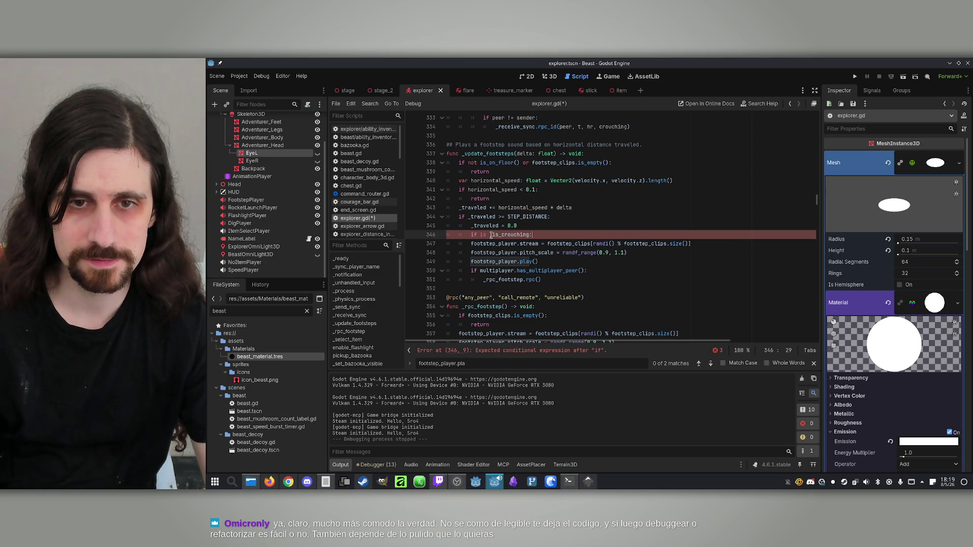
text(not)
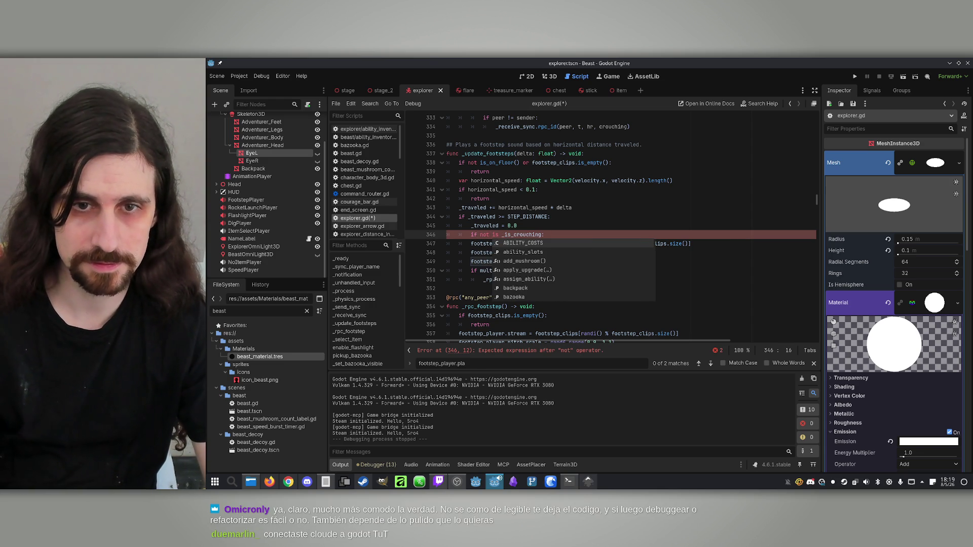
mouse_move(504, 235)
mouse_down()
mouse_move(481, 236)
mouse_move(537, 254)
mouse_move(567, 284)
mouse_up()
text(!)
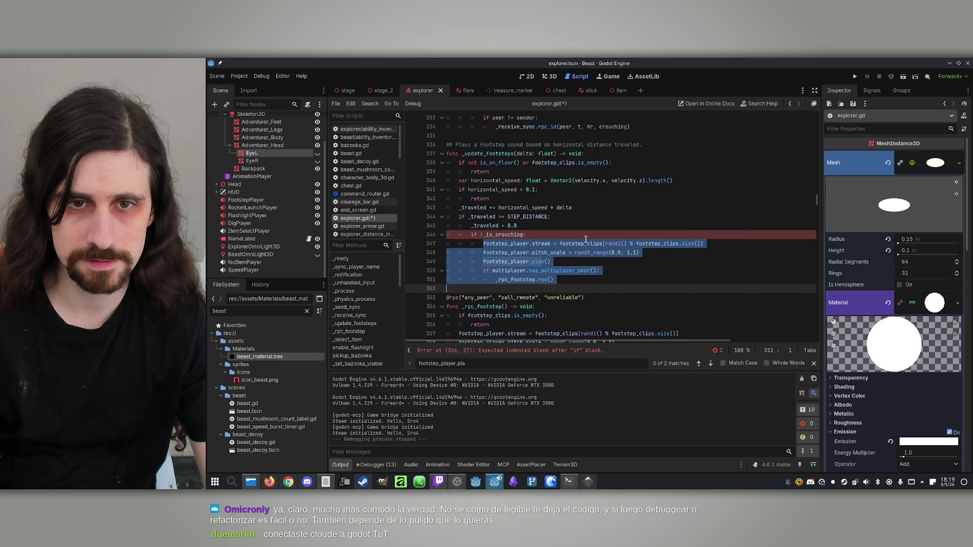
key(Tab)
key(ctrl+s)
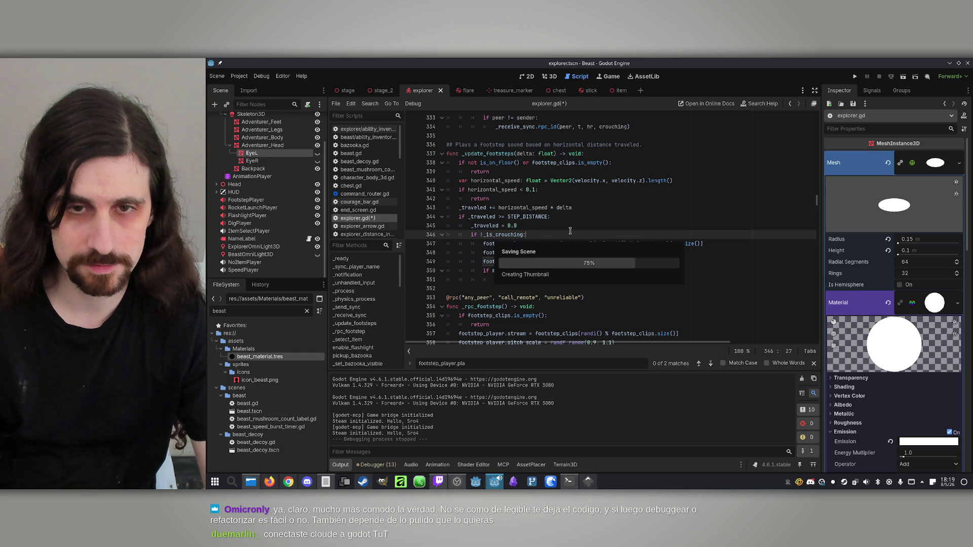
click(598, 271)
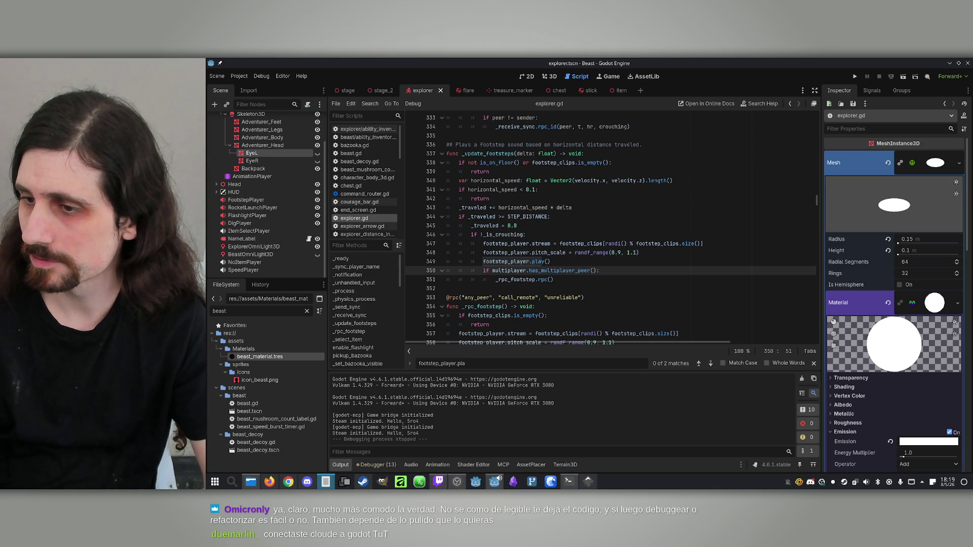
click(631, 61)
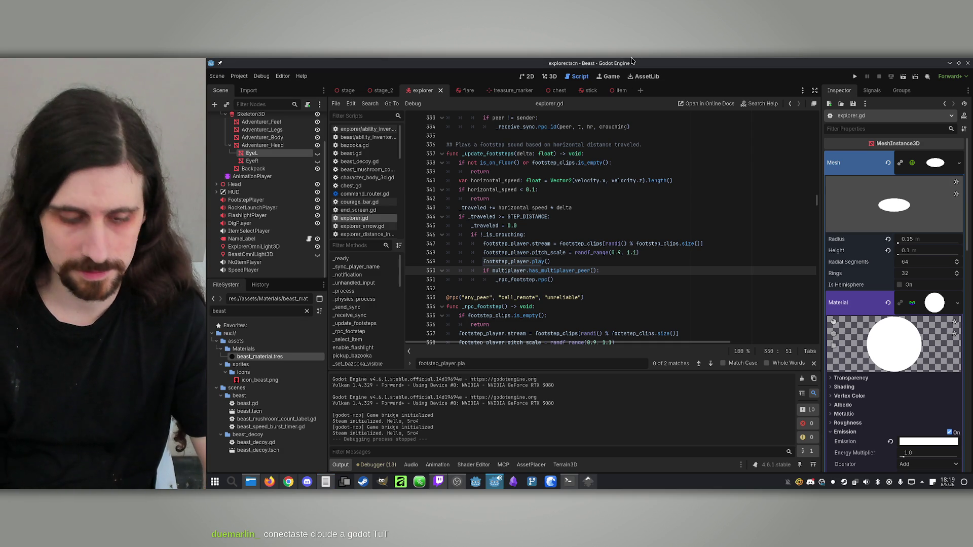
Save the Explorer scene and select HUD > Crosshair so the HUD shows in the 2D editor.
key(ctrl+s)
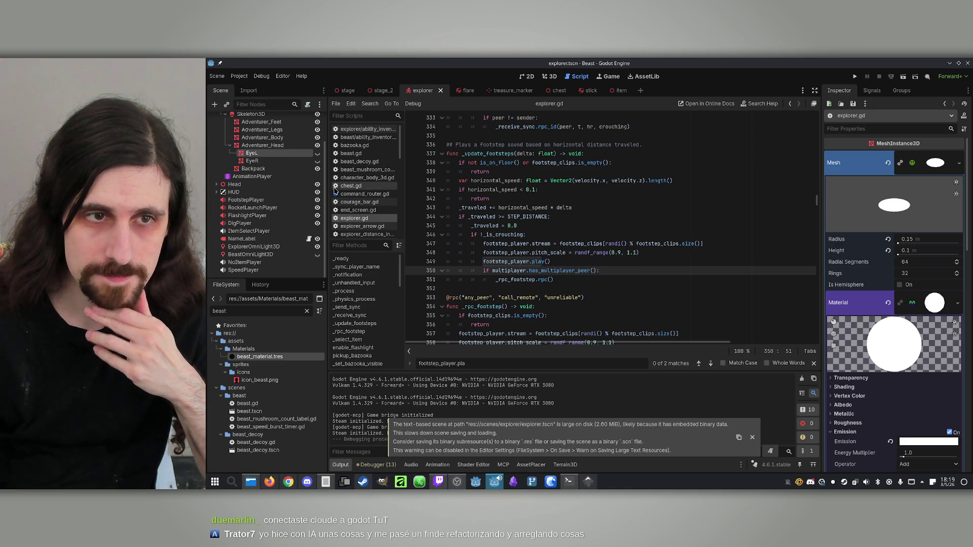
scroll(268, 169, up, 2)
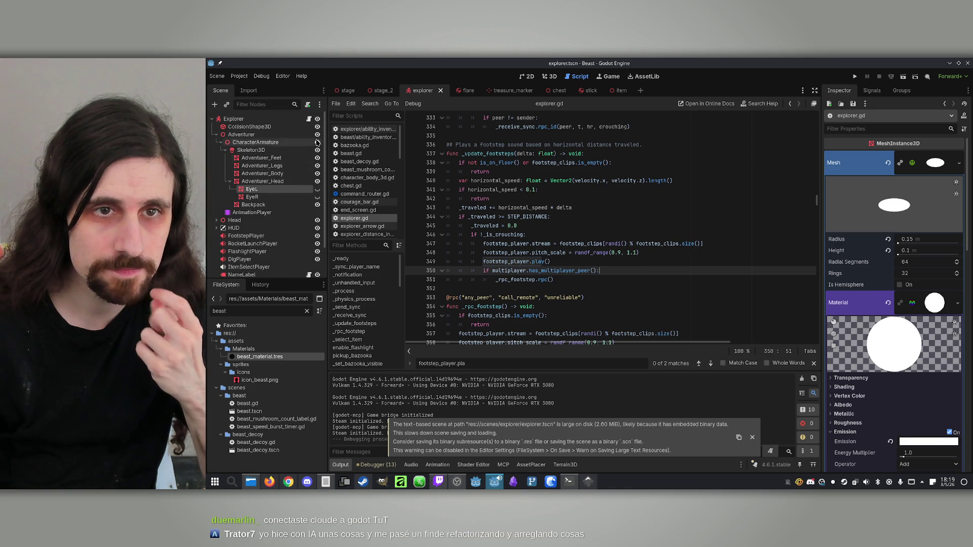
click(548, 77)
scroll(245, 244, down, 3)
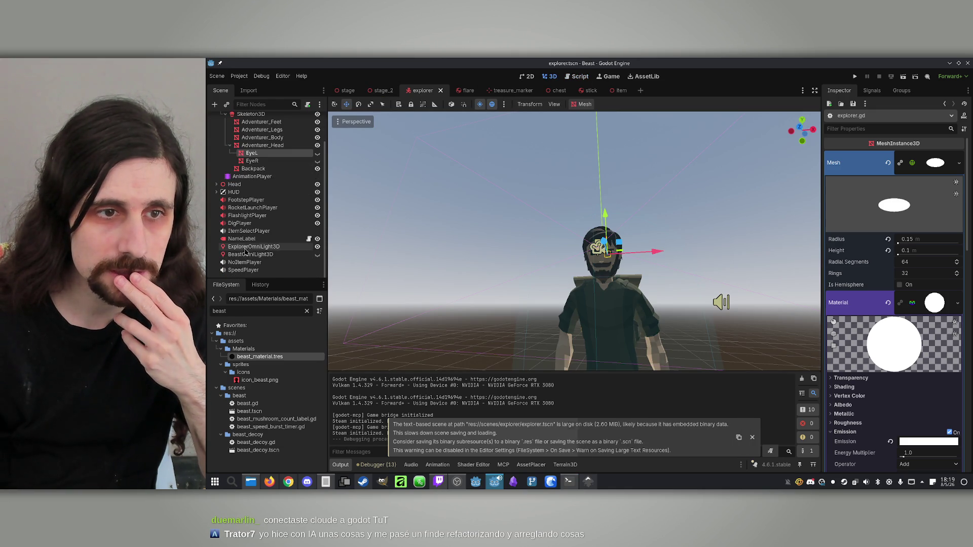
click(233, 192)
click(217, 192)
click(249, 216)
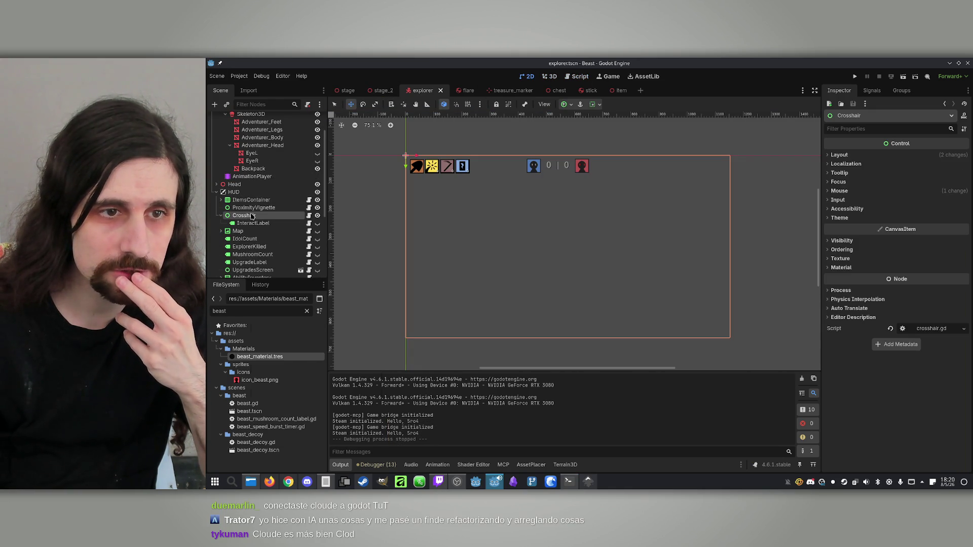
Add a Sprite2D child node under the Crosshair node.
right_click(251, 217)
click(298, 227)
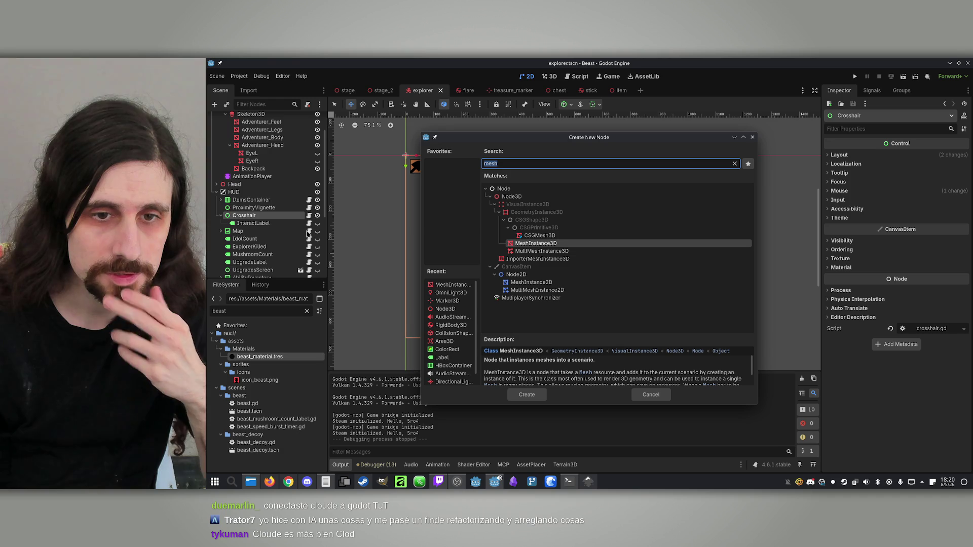
text(sprite)
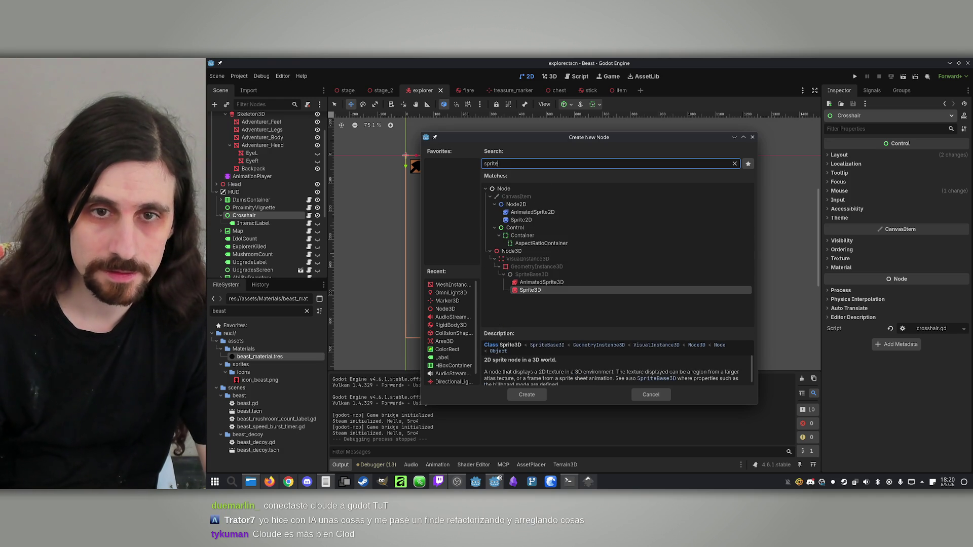
click(552, 221)
double_click(552, 221)
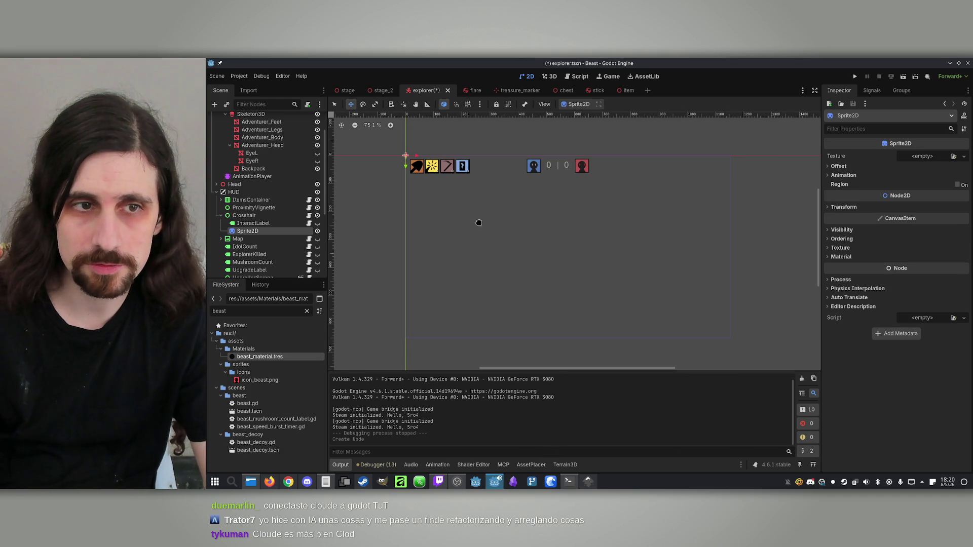
Quick-load crosshair_claws.png as the new sprite's texture.
click(963, 156)
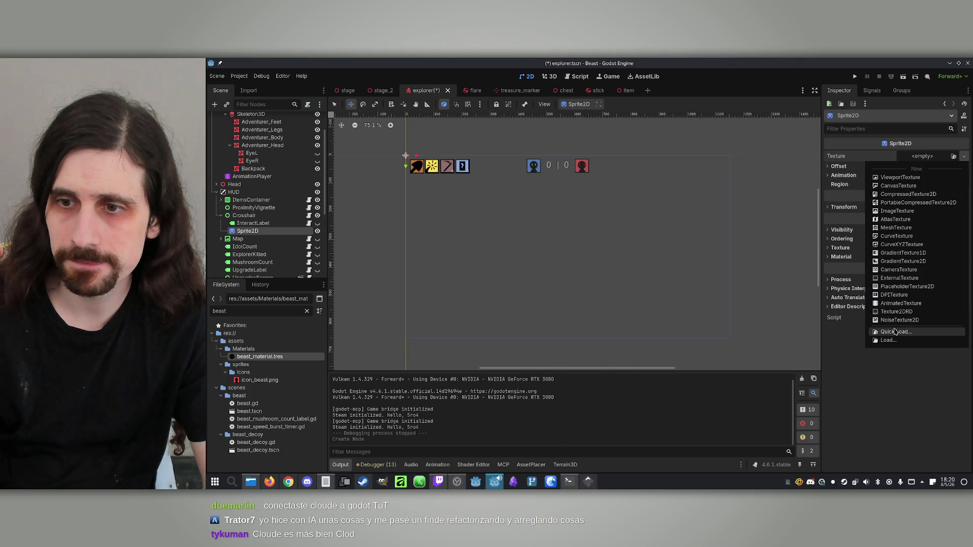
click(896, 331)
text(cl)
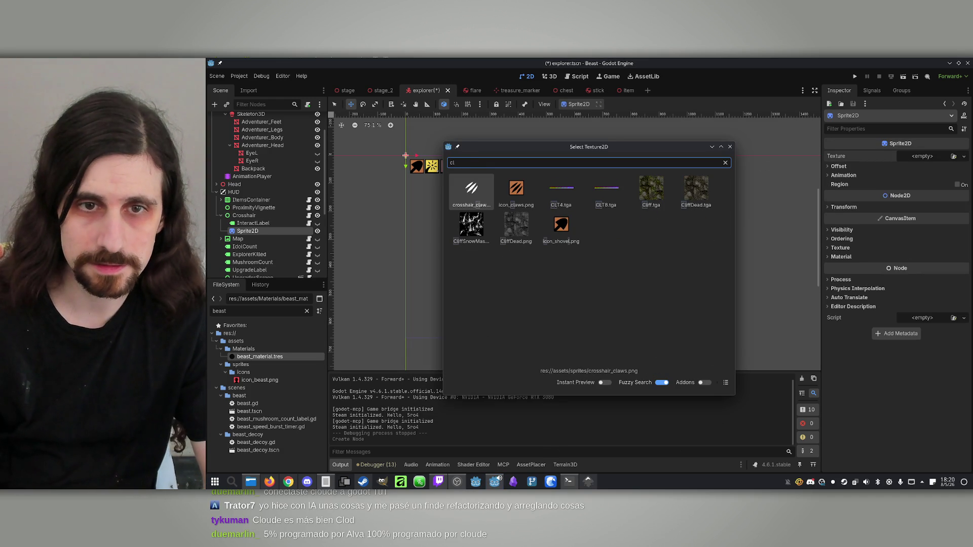
key(Return)
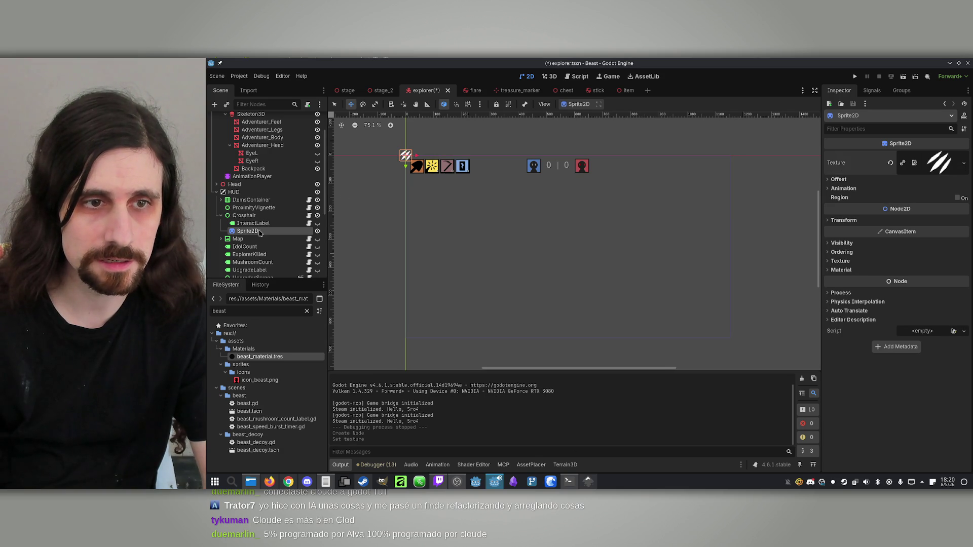
Rename the sprite to Claws and expand its Transform and Visibility properties.
double_click(267, 231)
text(C)
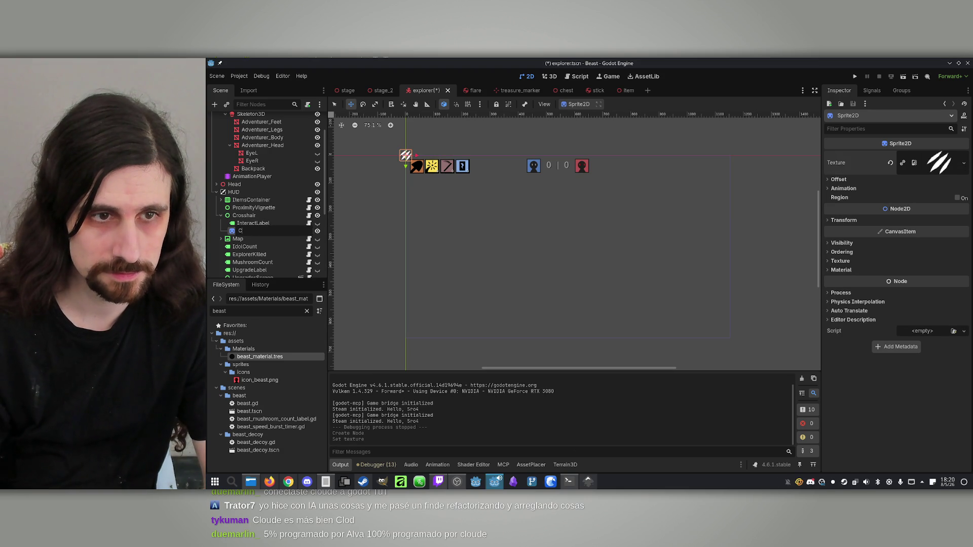
text(laws)
key(Return)
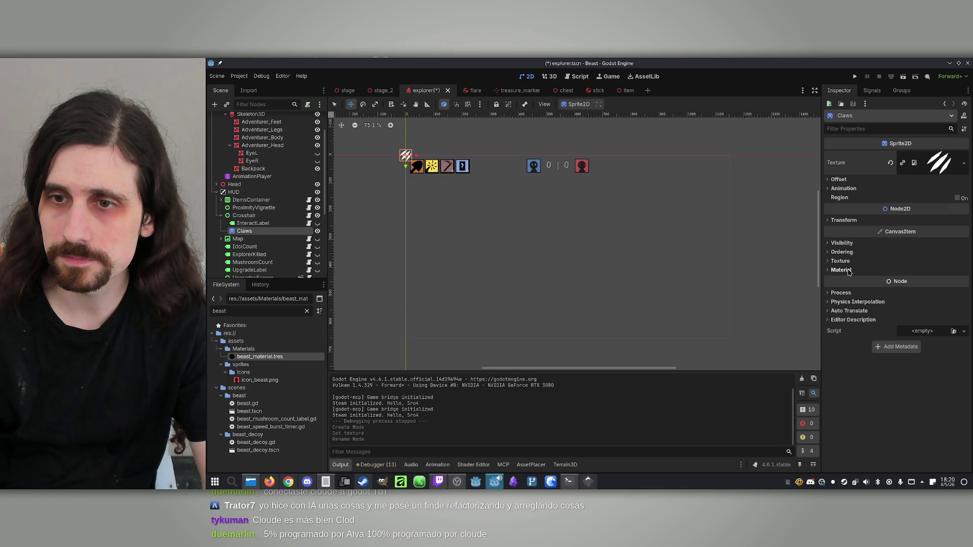
click(847, 271)
click(848, 271)
click(849, 223)
click(849, 223)
click(842, 243)
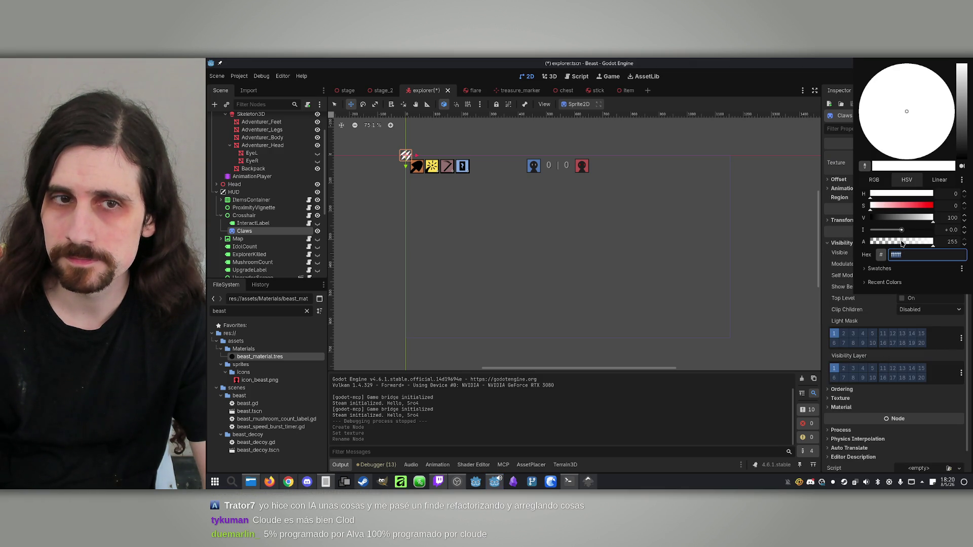
Set the Claws sprite's Self Modulate alpha to about 181.
click(905, 242)
drag(908, 242, 915, 241)
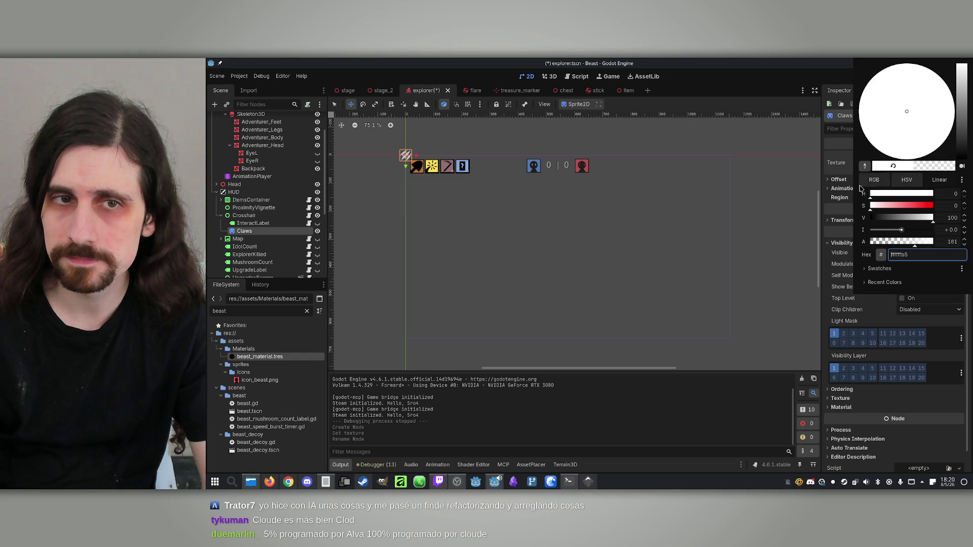
click(407, 157)
Centre the Claws sprite on the HUD, using the InteractLabel as a reference.
click(253, 223)
click(244, 230)
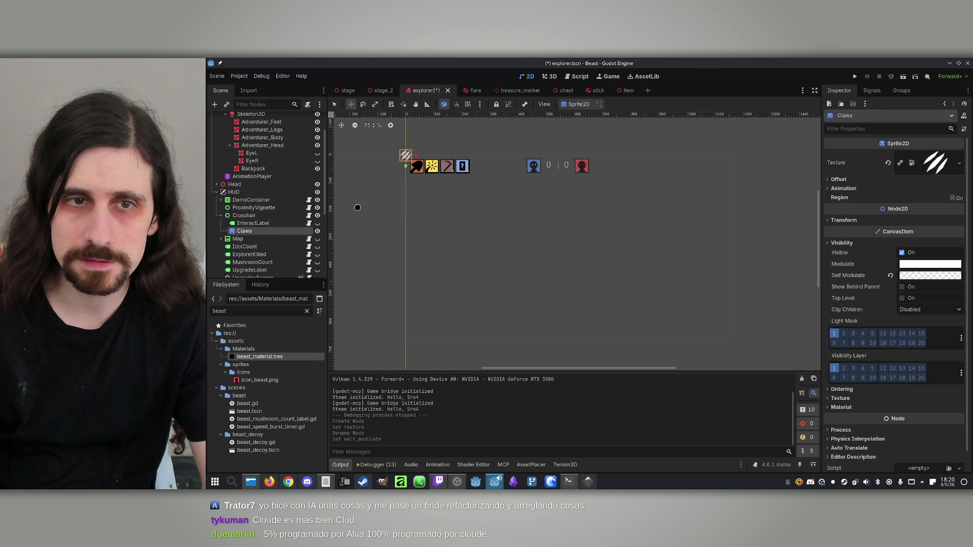
mouse_move(413, 156)
mouse_down()
mouse_move(478, 210)
mouse_move(594, 250)
mouse_move(586, 243)
mouse_move(579, 251)
mouse_up()
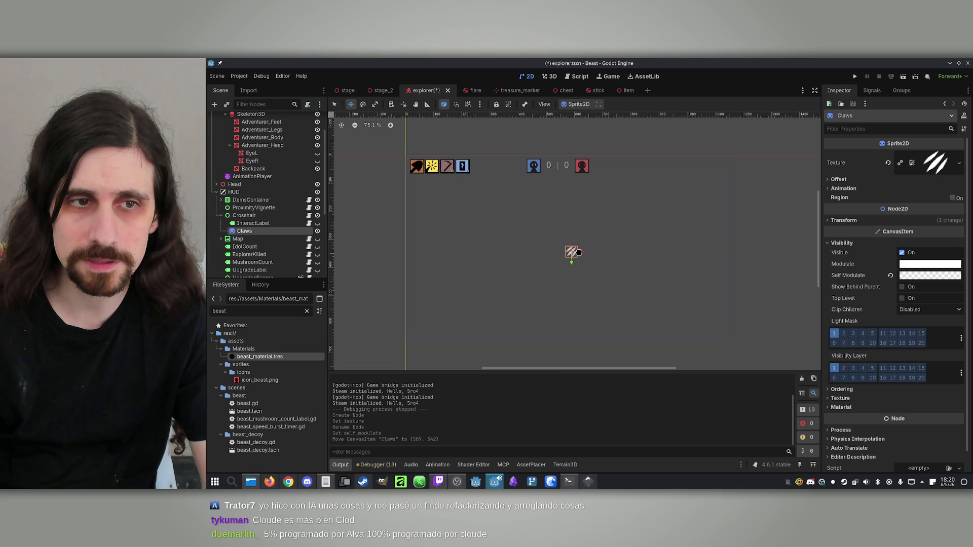
click(235, 216)
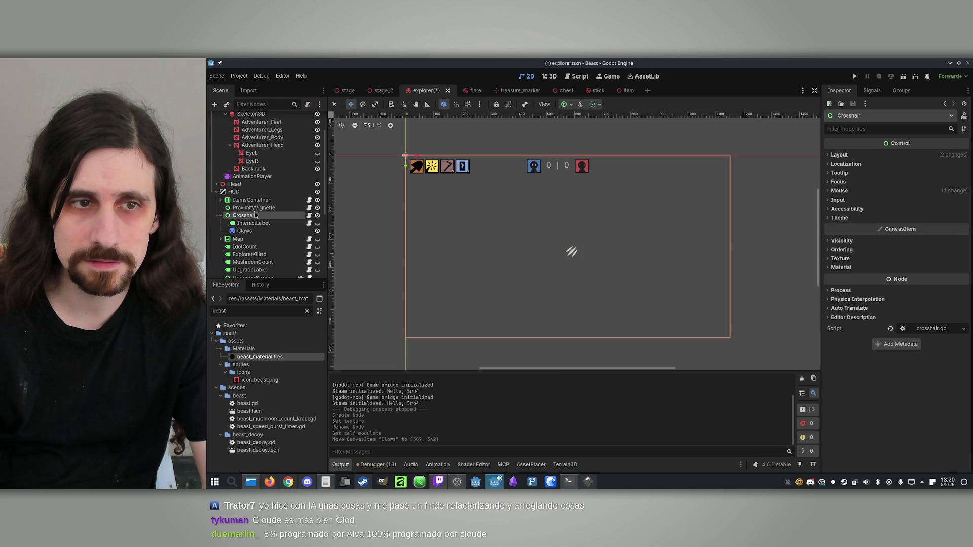
click(247, 231)
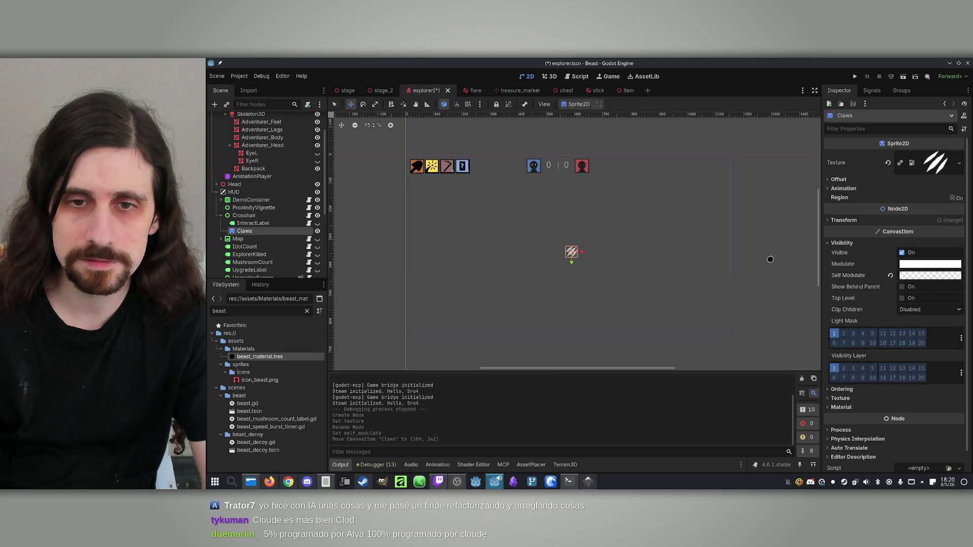
click(264, 222)
click(317, 223)
click(571, 251)
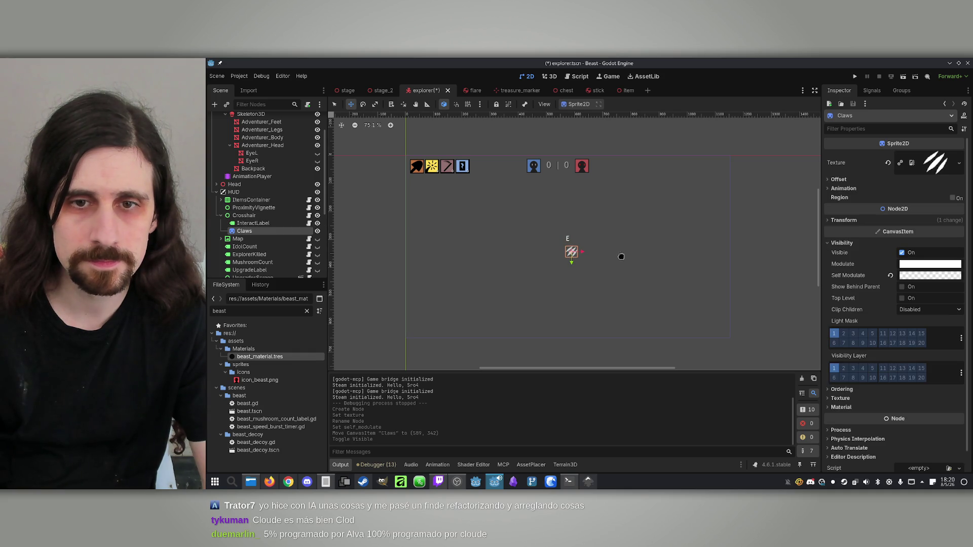
drag(569, 252, 568, 239)
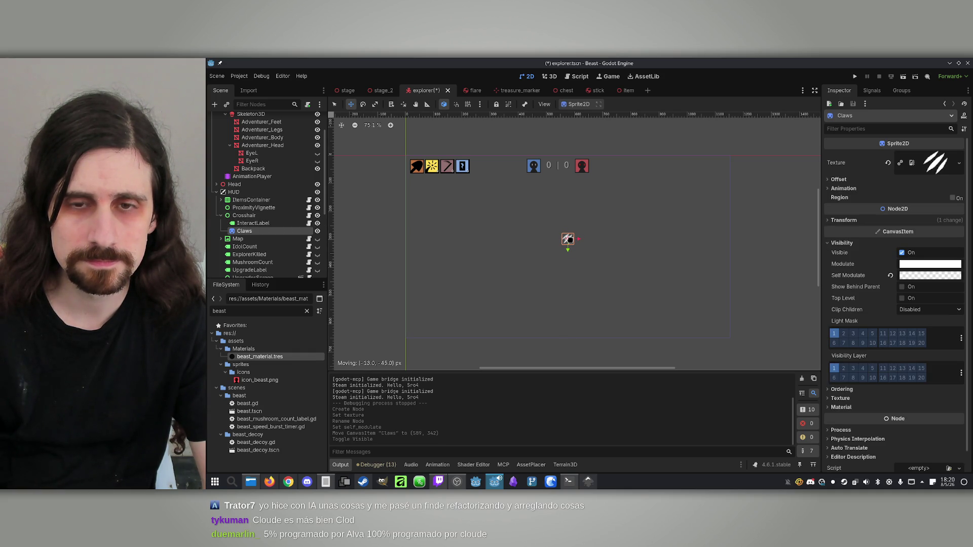
Hide the Claws sprite and the InteractLabel, then save explorer.tscn.
click(275, 223)
click(298, 231)
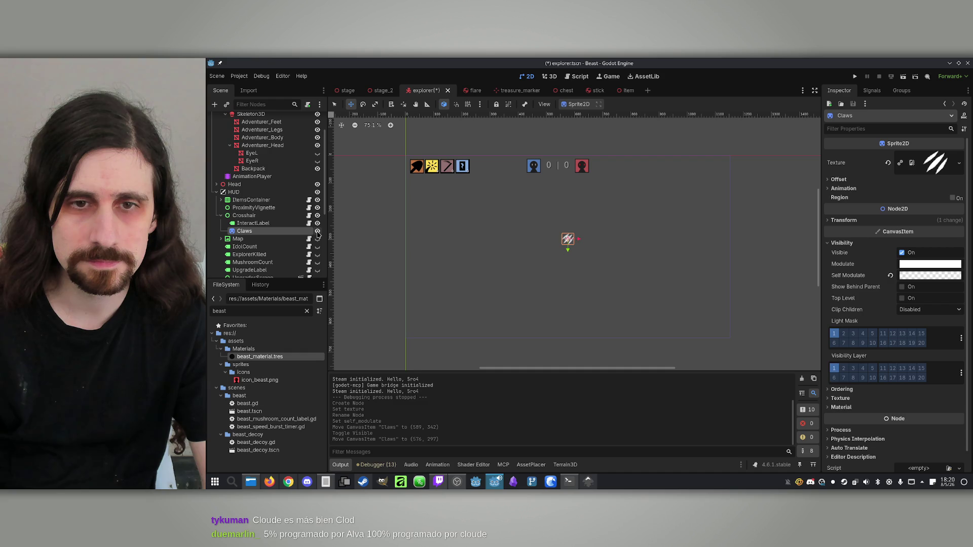
click(317, 232)
click(267, 216)
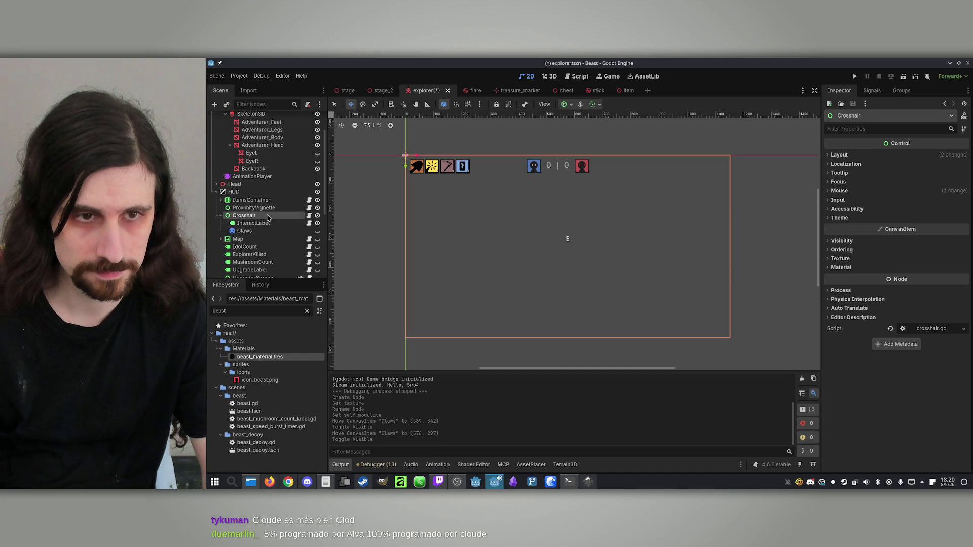
click(317, 223)
click(273, 208)
click(244, 215)
key(ctrl+s)
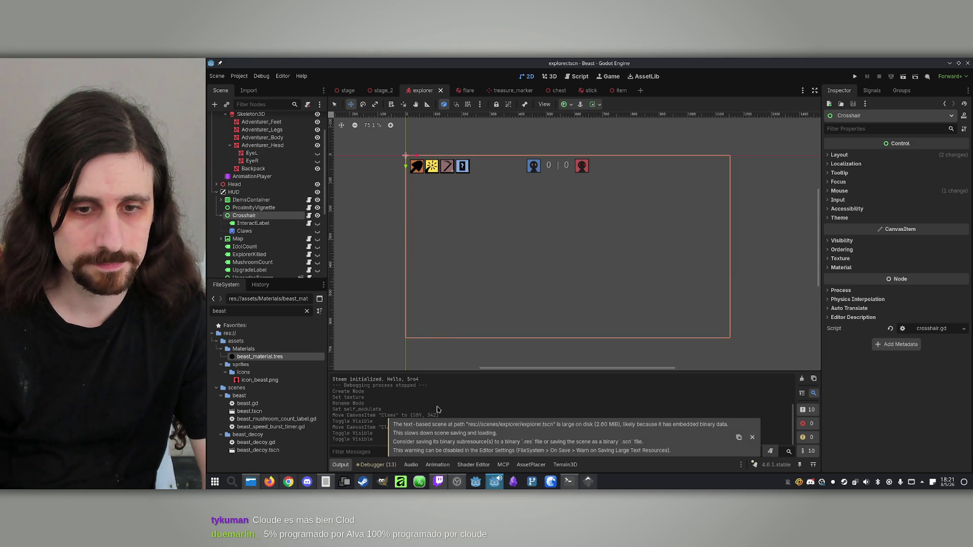
Reword the prompt: show the crosshair when the beast looks at an Explorer within 2 meters.
click(569, 481)
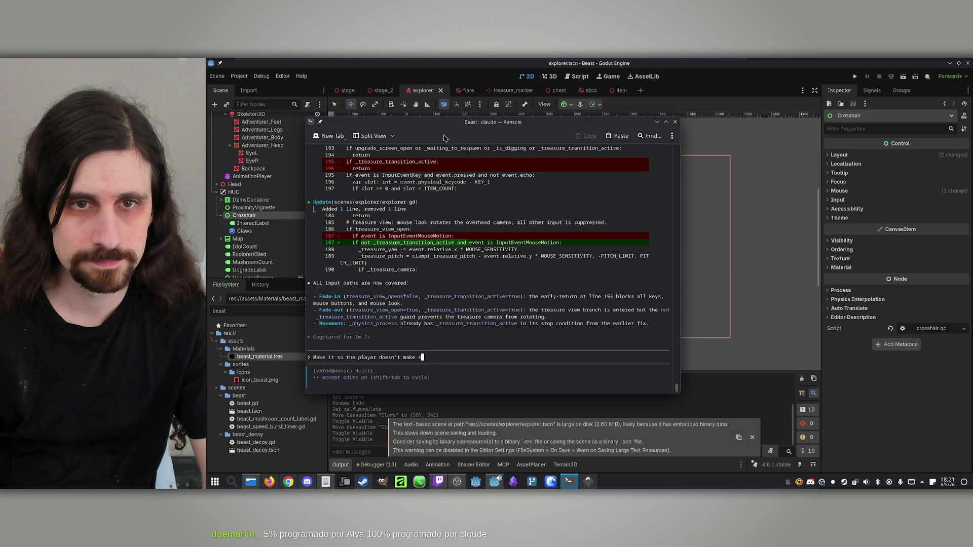
drag(446, 135, 587, 145)
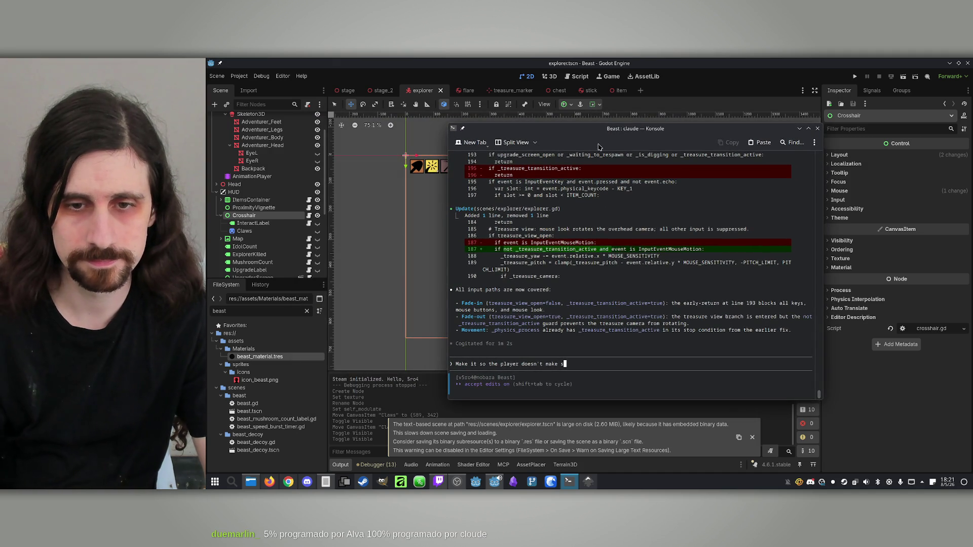
key(BackSpace)
key(BackSpace)
key(BackSpace)
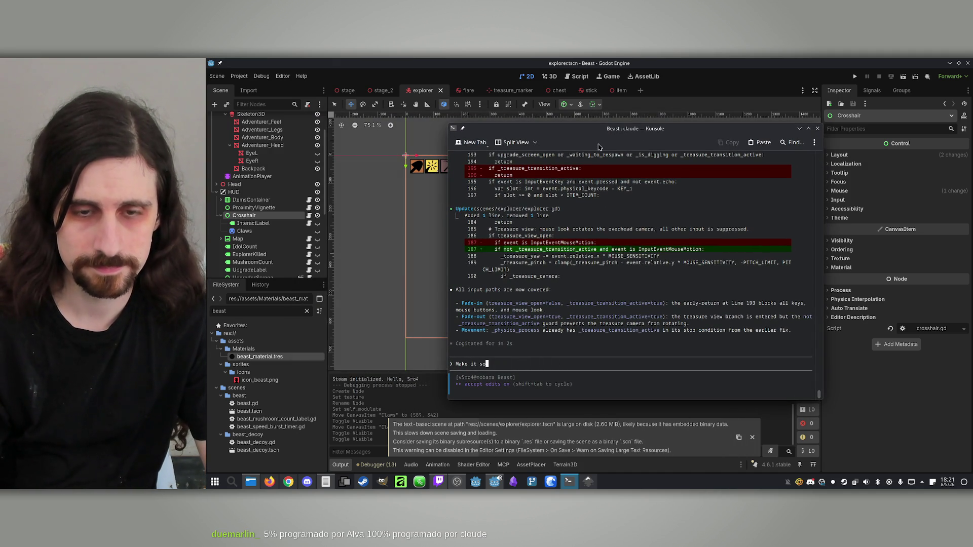
text(th)
key(BackSpace)
key(BackSpace)
text(when the beast is )
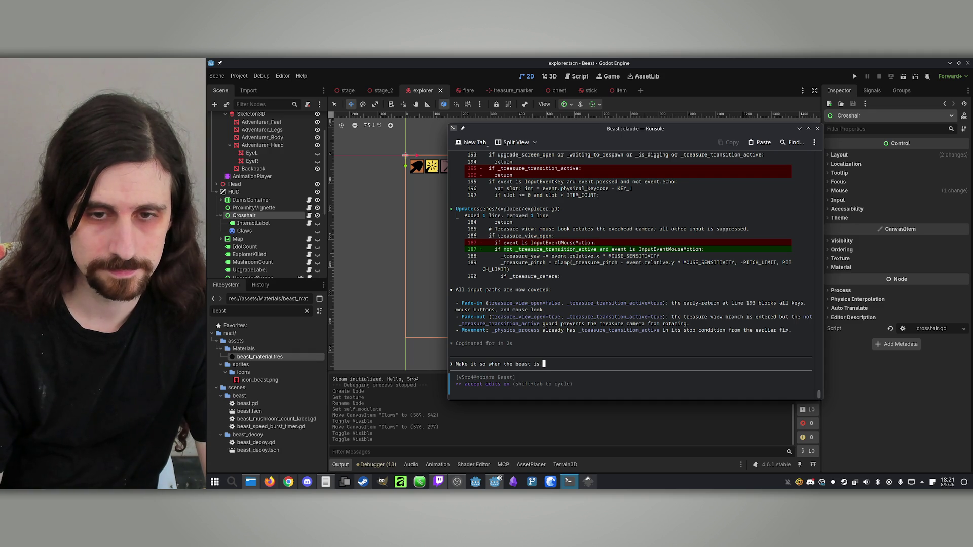
text(looking at )
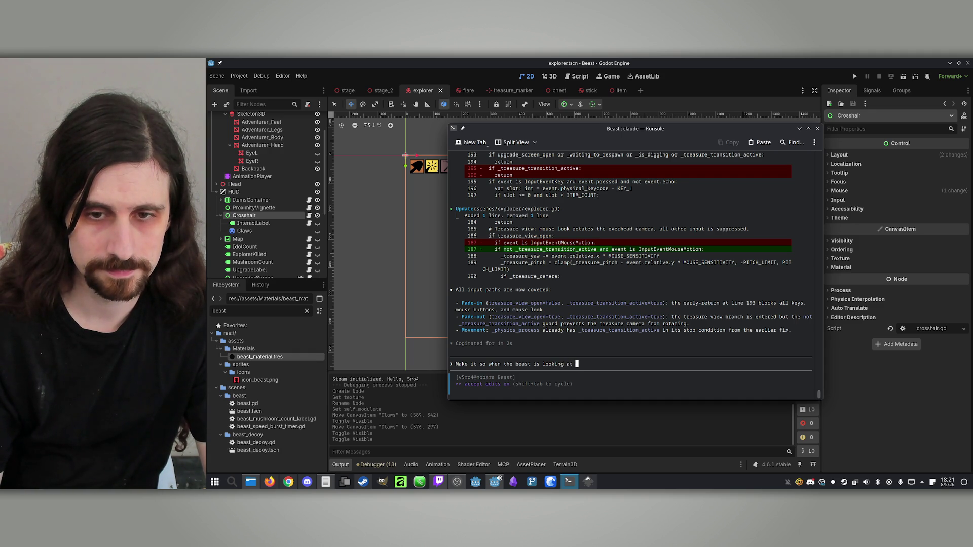
text(another )
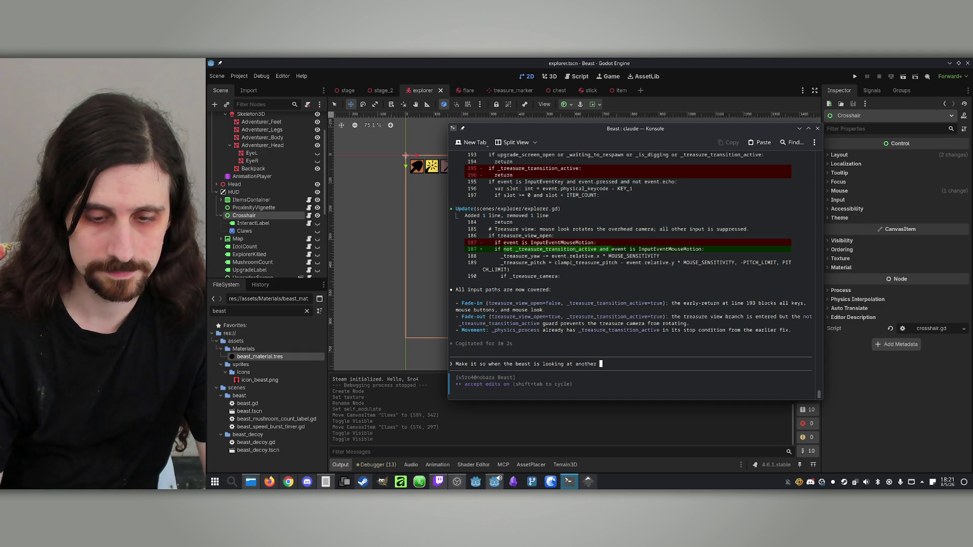
text(Explorer )
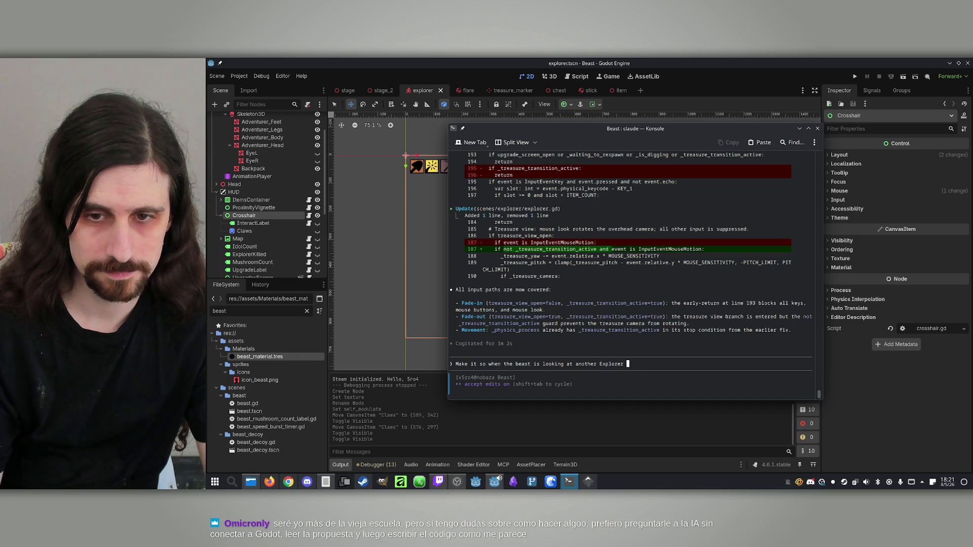
text(from less than)
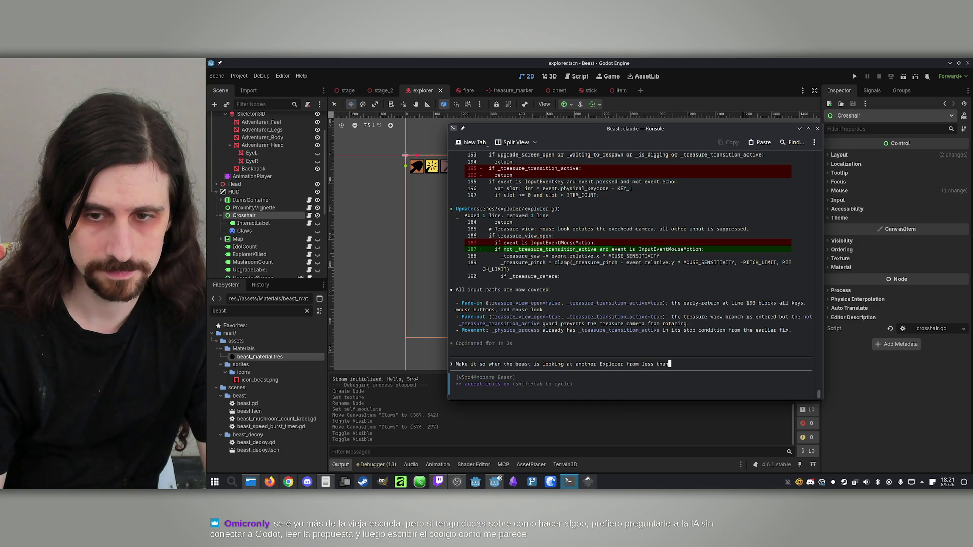
text( 2 meters awa)
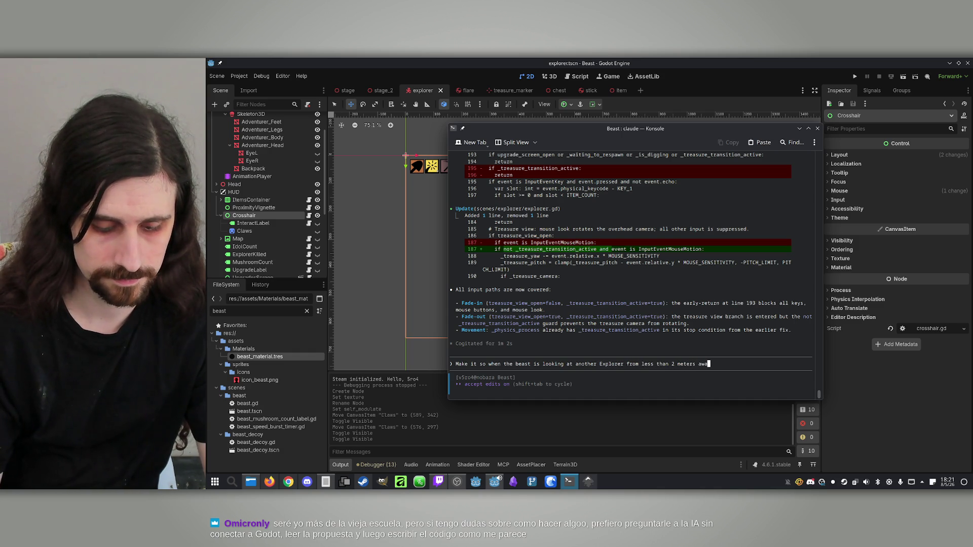
text(y, the crosshair)
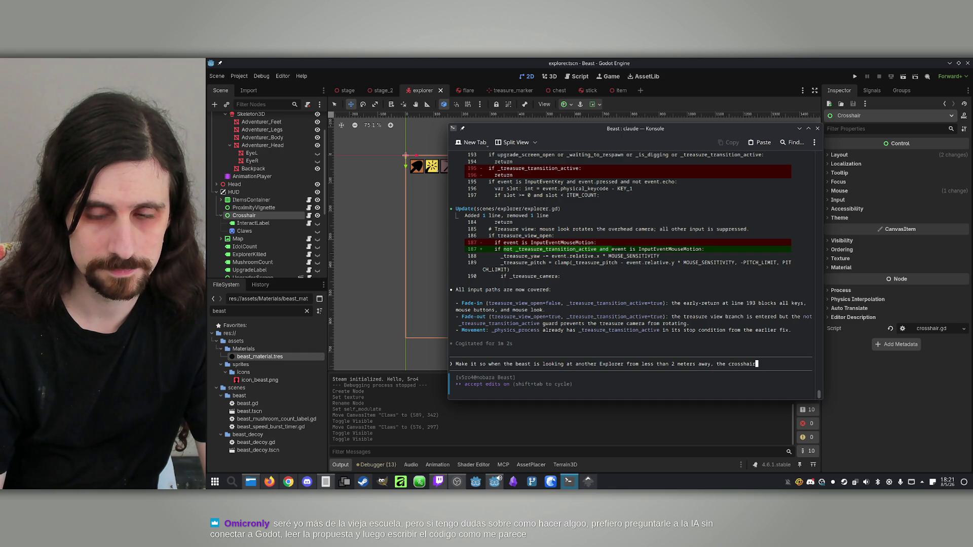
text(s)
text(rite2D Claws)
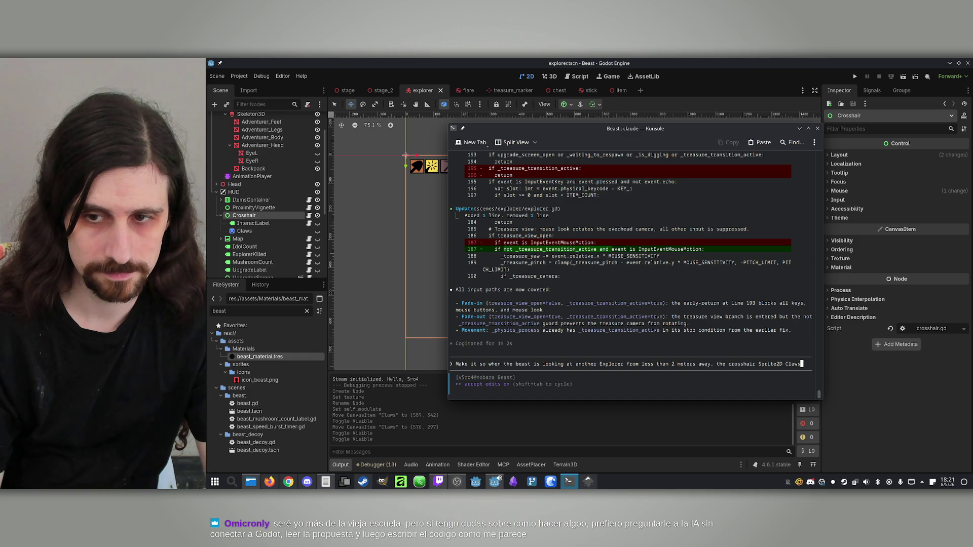
text((already as)
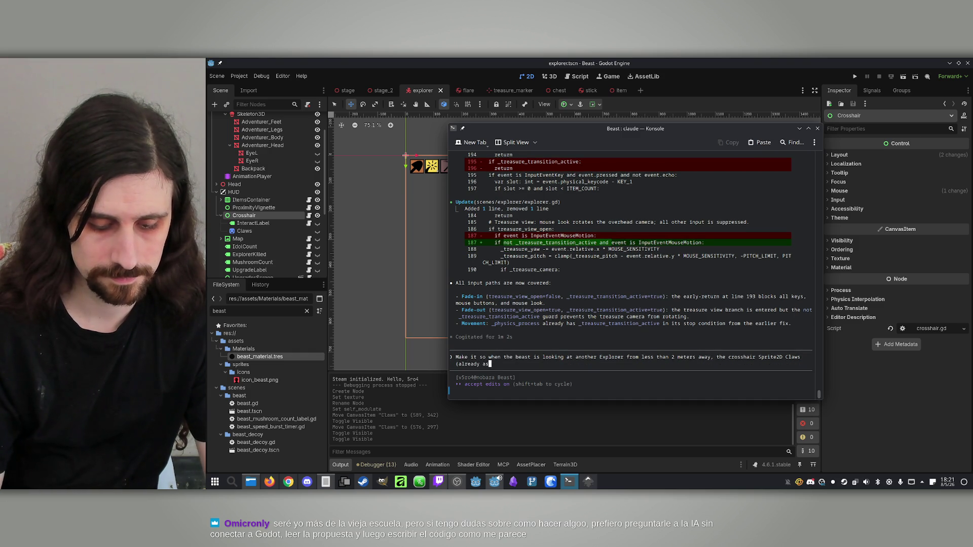
text(ded) is made visible,)
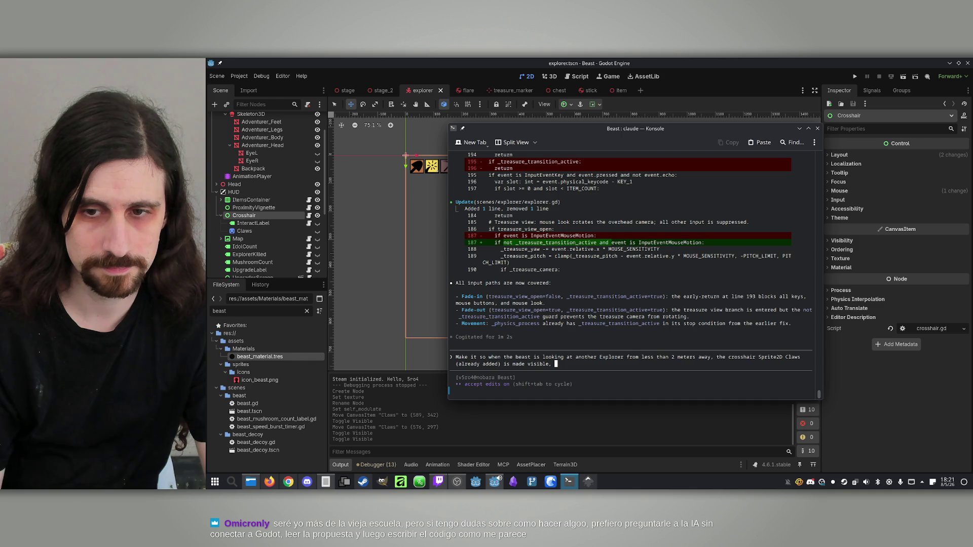
Extend the prompt to cover the beast using the shovel on an Explorer within 2 meters.
key(Up)
key(Down)
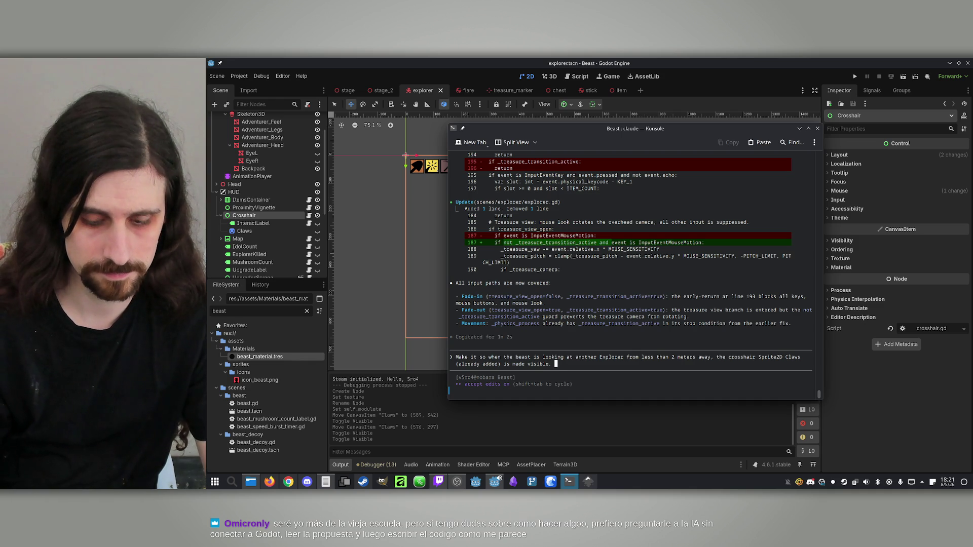
text(and if a)
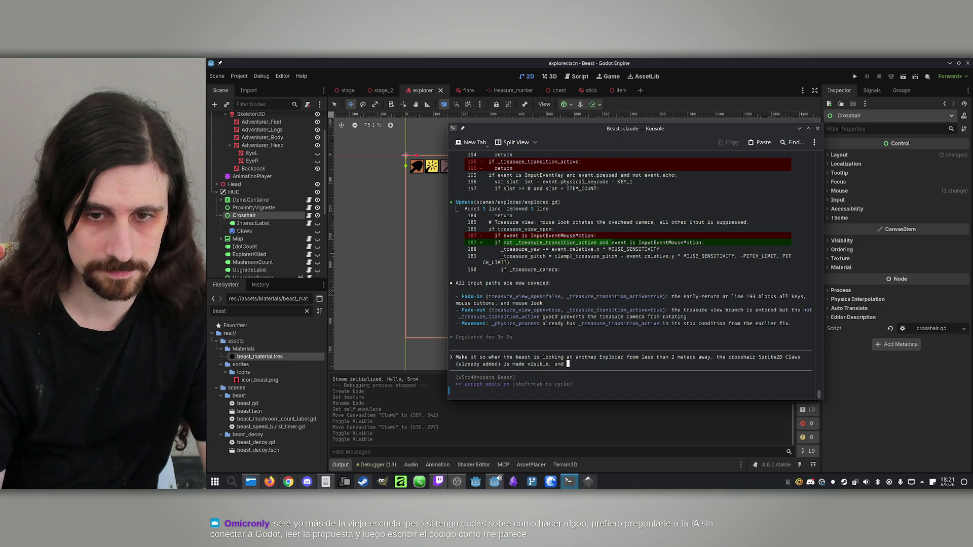
text(t t)
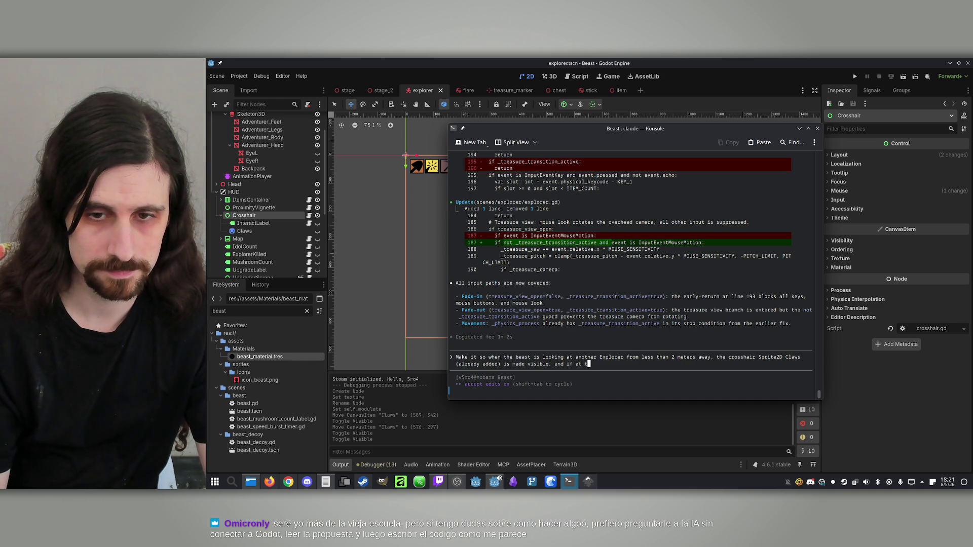
text(hat moment)
key(BackSpace)
key(BackSpace)
key(BackSpace)
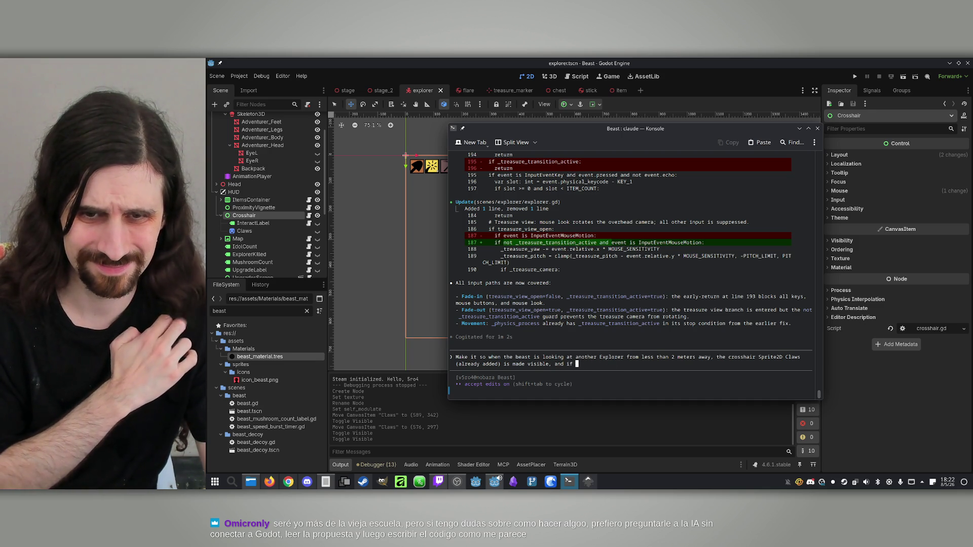
text(the )
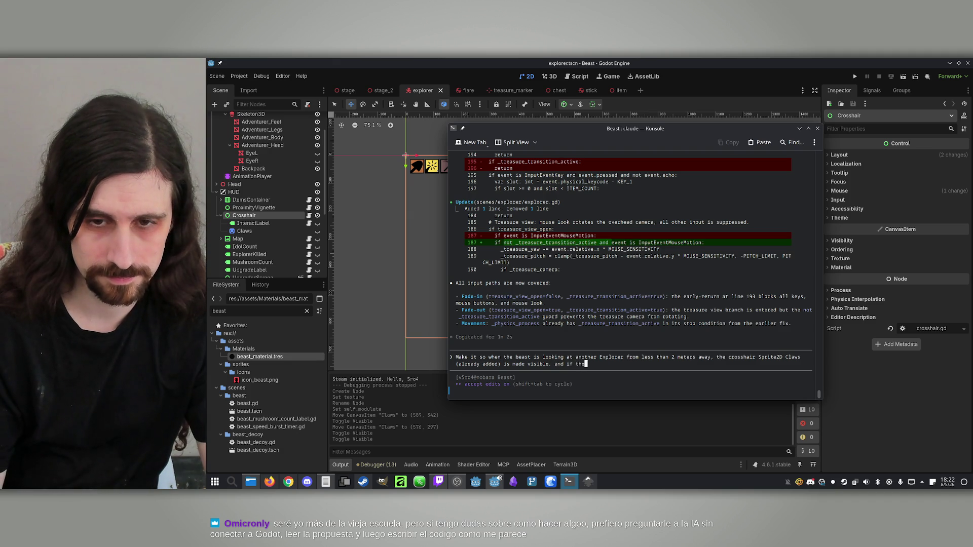
text(beast uses the)
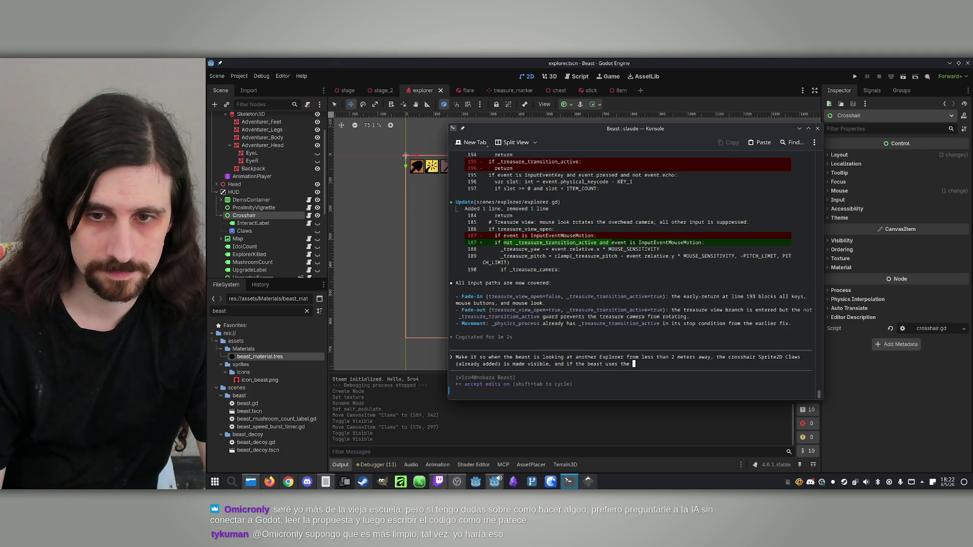
text( shovel ite)
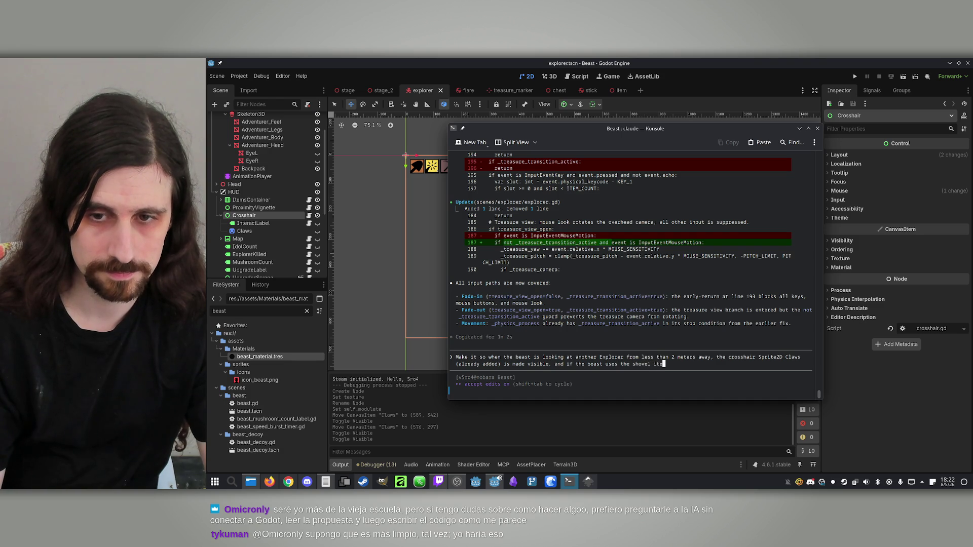
text(m while looking a)
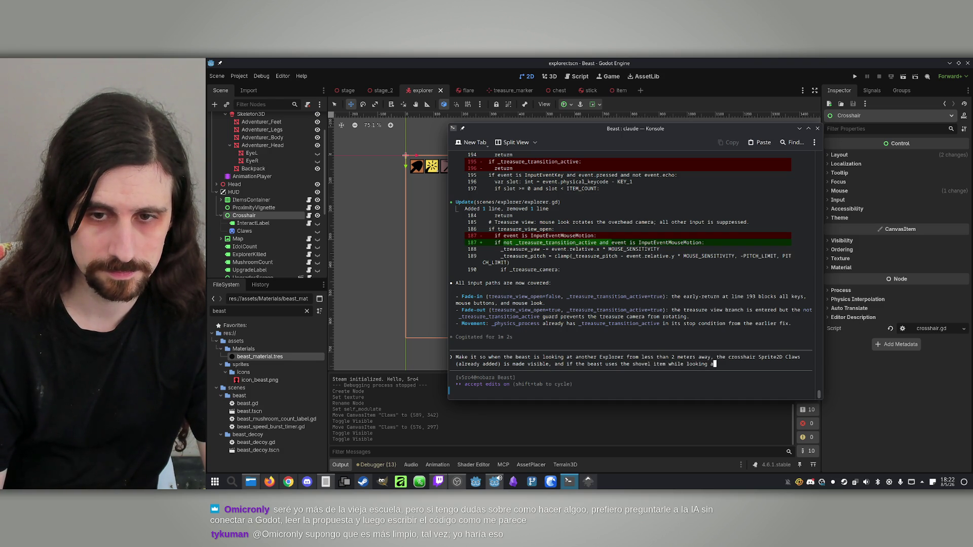
text(t an E)
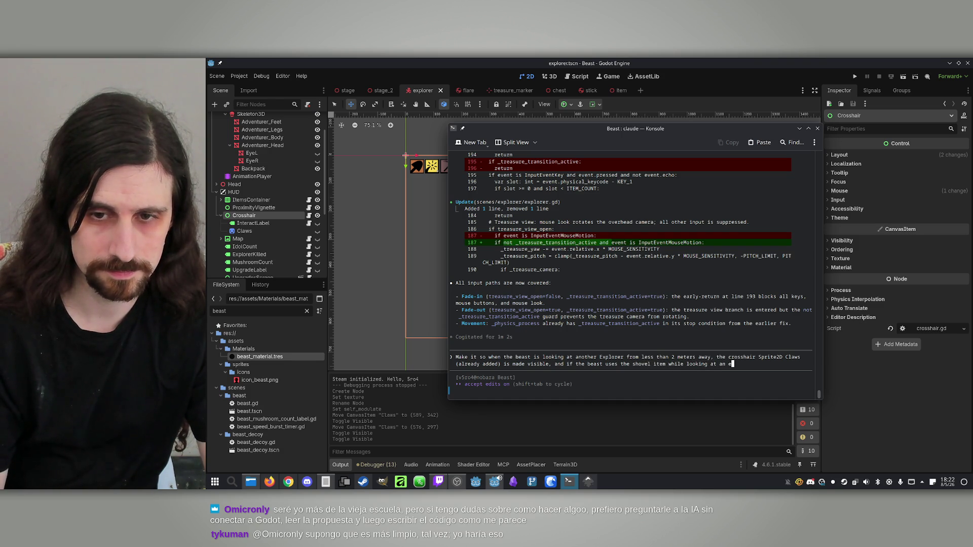
text(xplor)
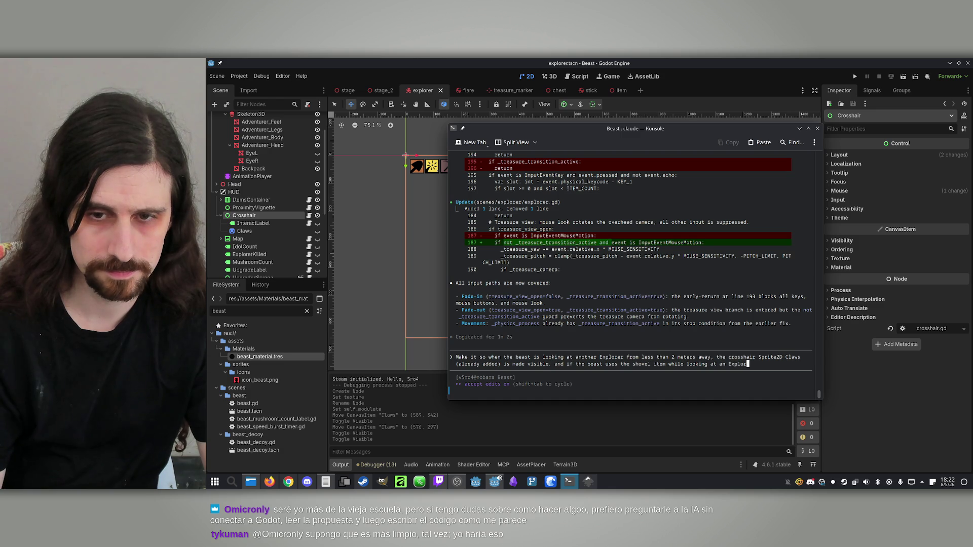
text(er from les)
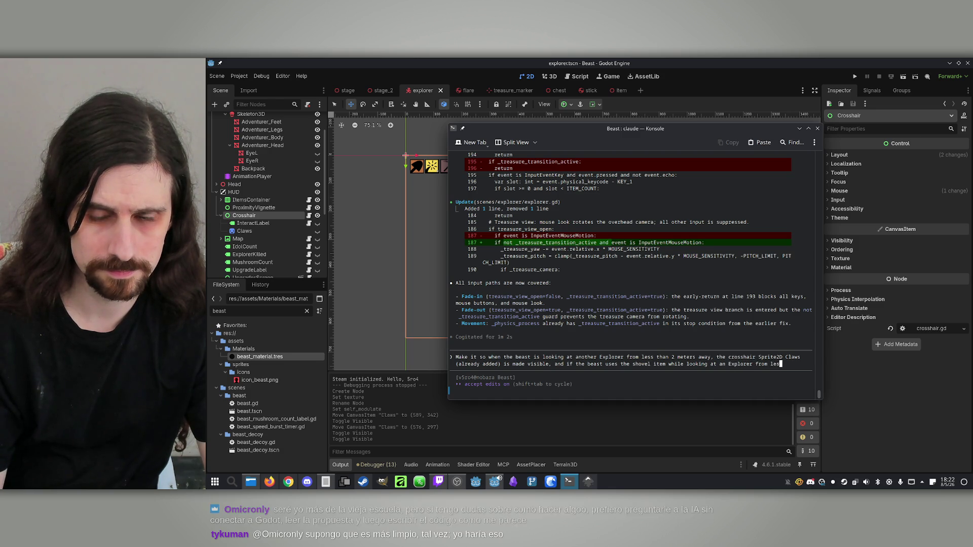
text(s than 2 meters awat)
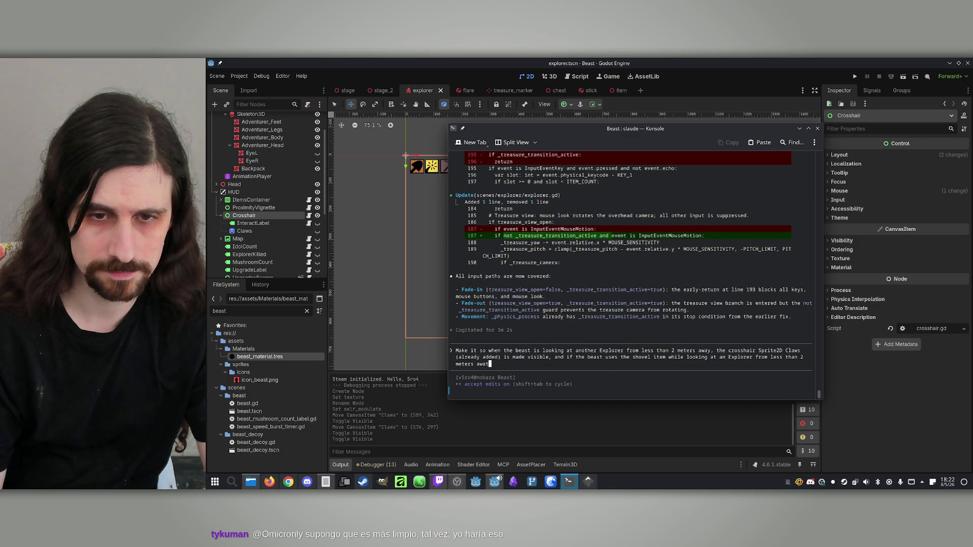
key(BackSpace)
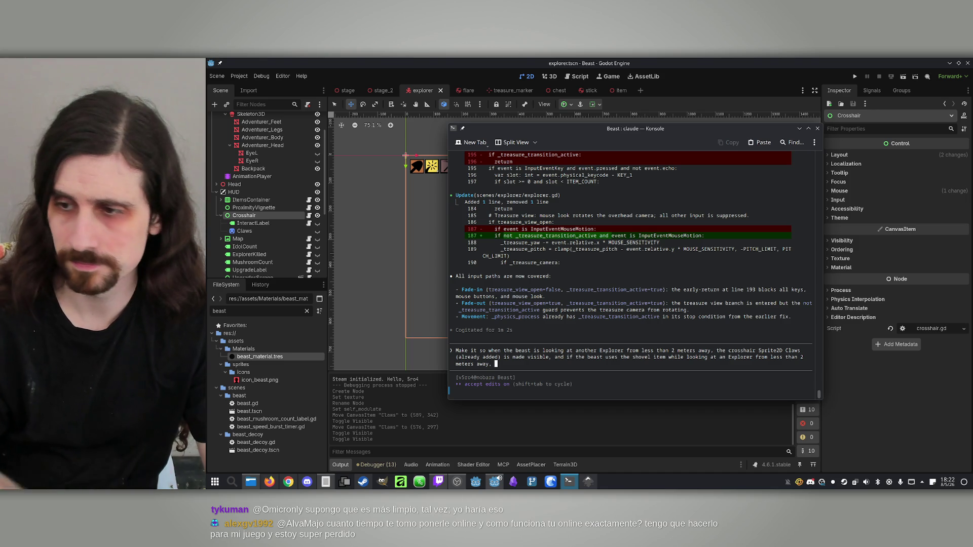
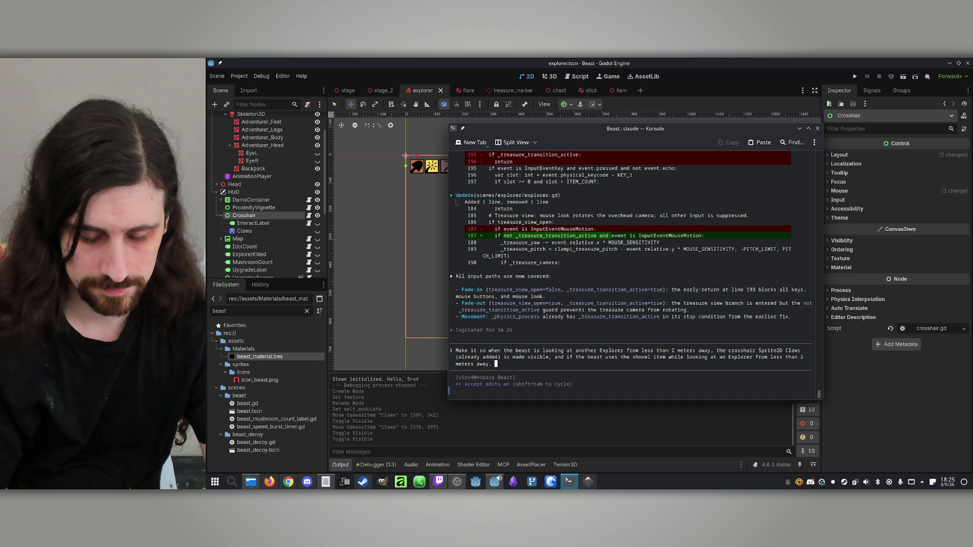
Finish the beast-kill prompt with 'the explorer is killed.' and send it to Claude Code.
text(the explorer is killed.)
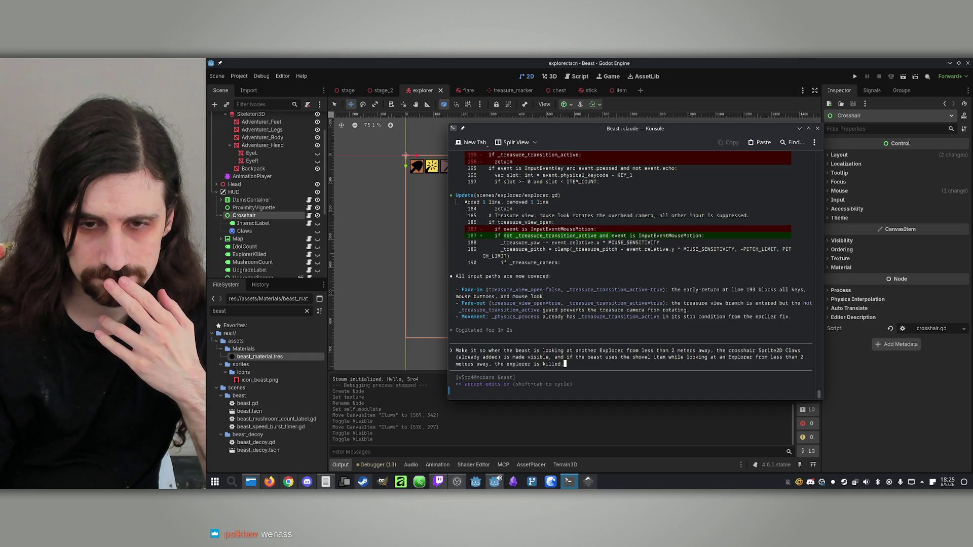
key(Return)
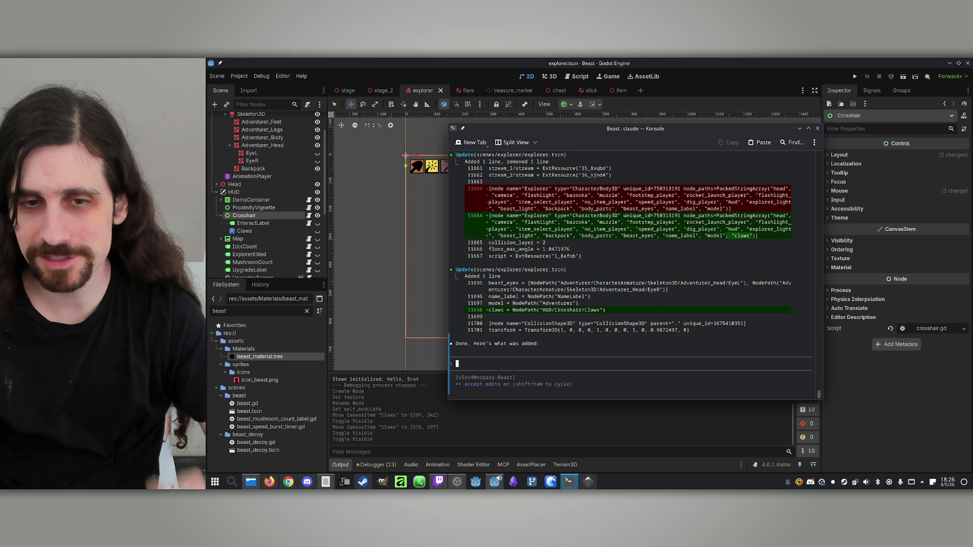
Reload the files Claude changed on disk and run the project.
click(587, 61)
click(602, 328)
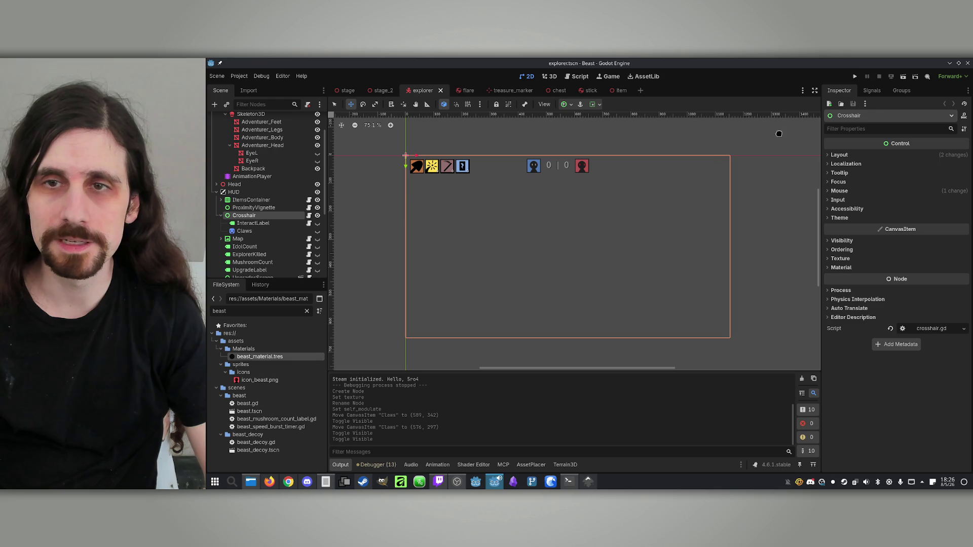
click(854, 76)
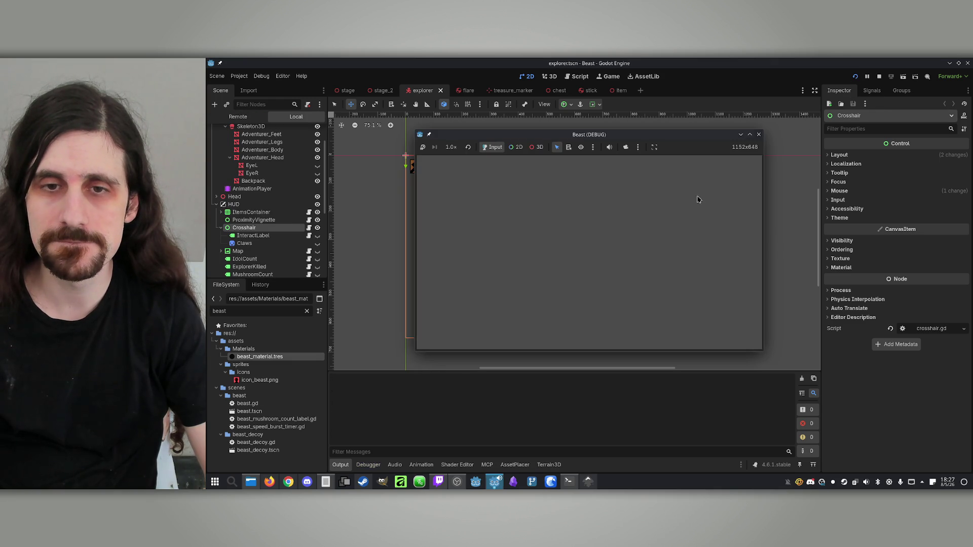
Host over IP in one window, join from the other, and start with Player 1 as the Beast.
drag(646, 134, 491, 136)
click(452, 289)
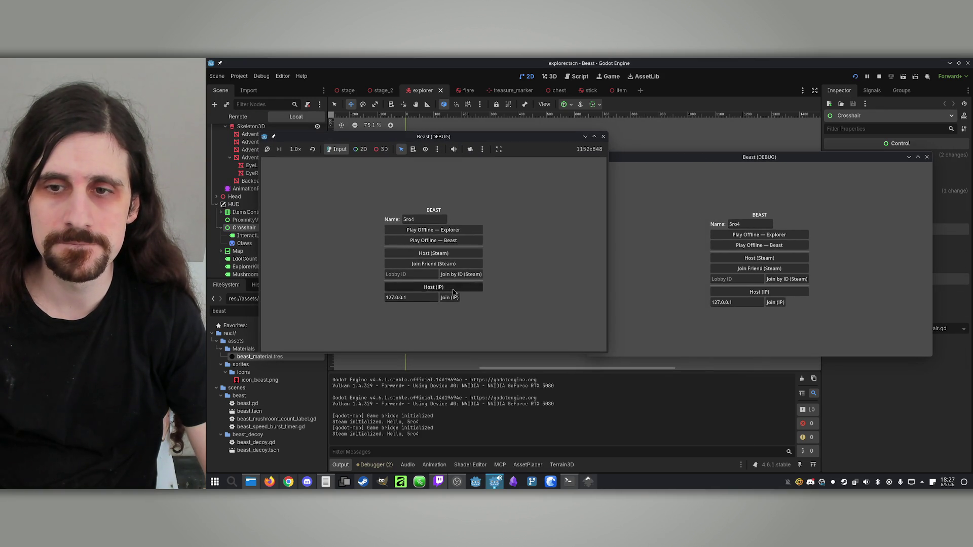
click(775, 302)
click(444, 260)
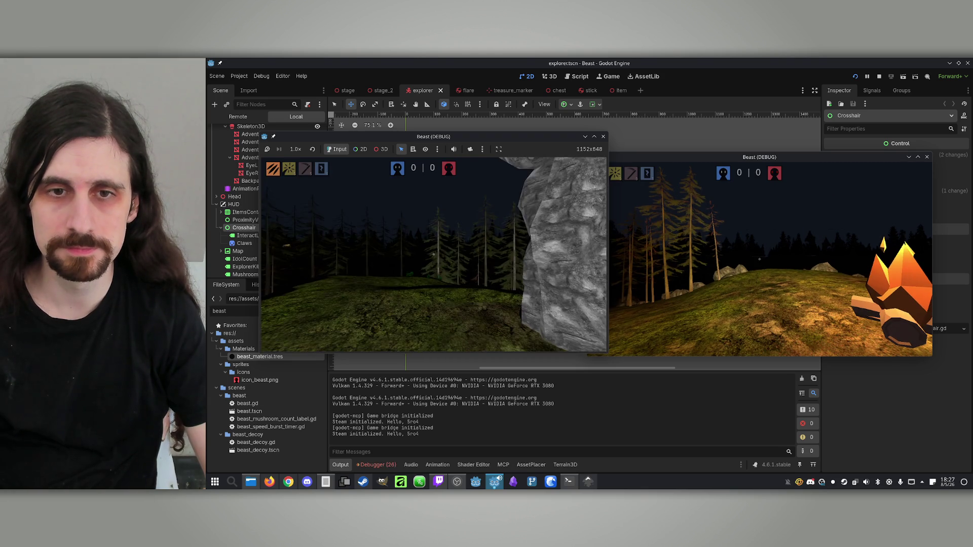
key(w)
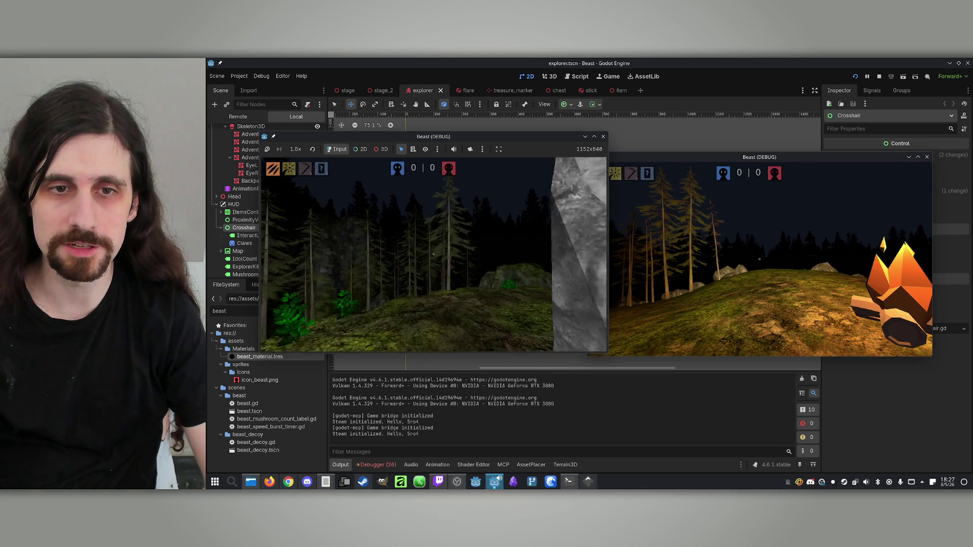
key(super)
key(Escape)
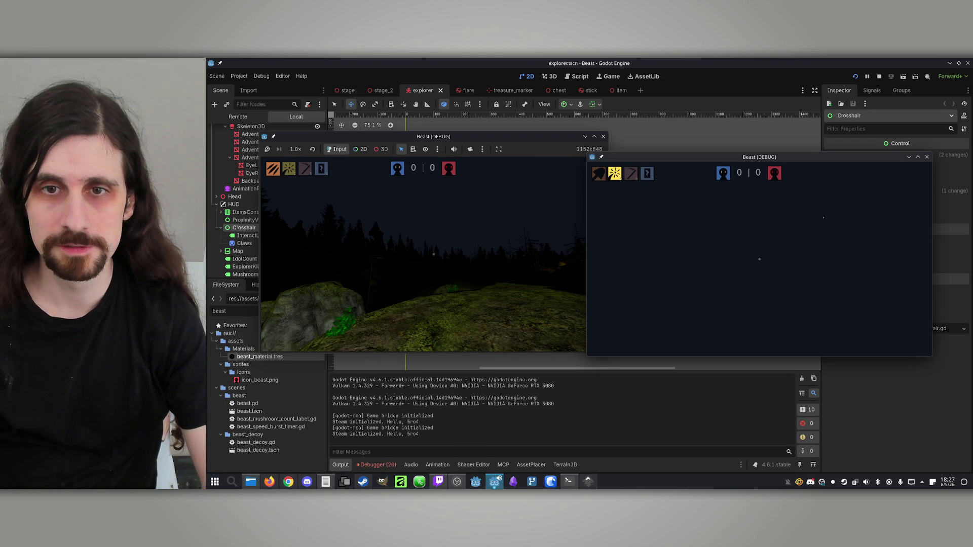
key(super)
Walk the Beast up to the Explorer and strike it with the shovel until it dies.
click(602, 173)
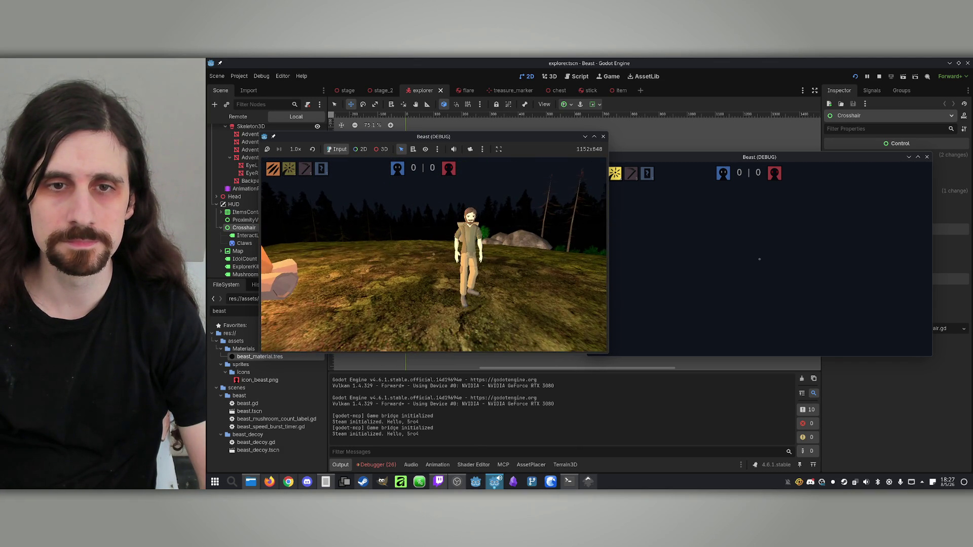
key(super)
click(643, 252)
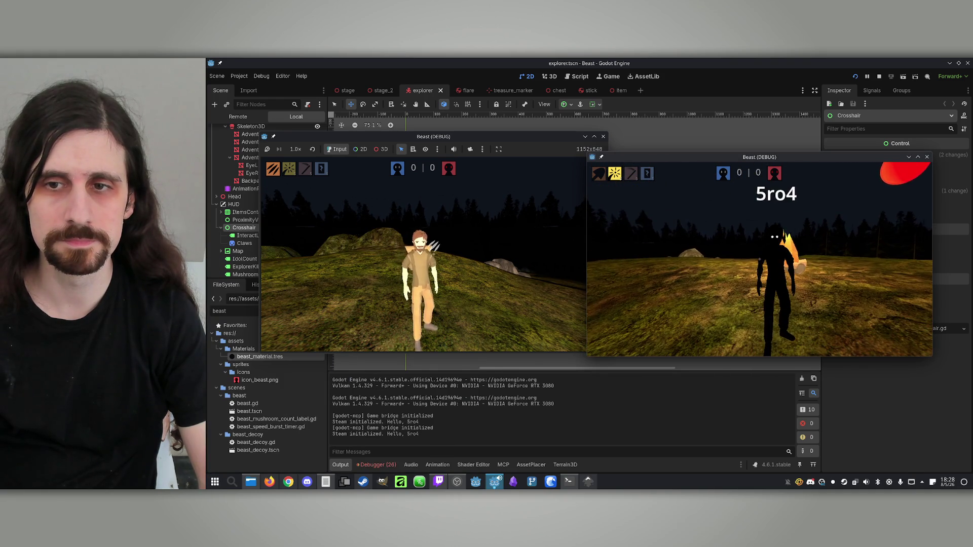
key(super)
click(444, 208)
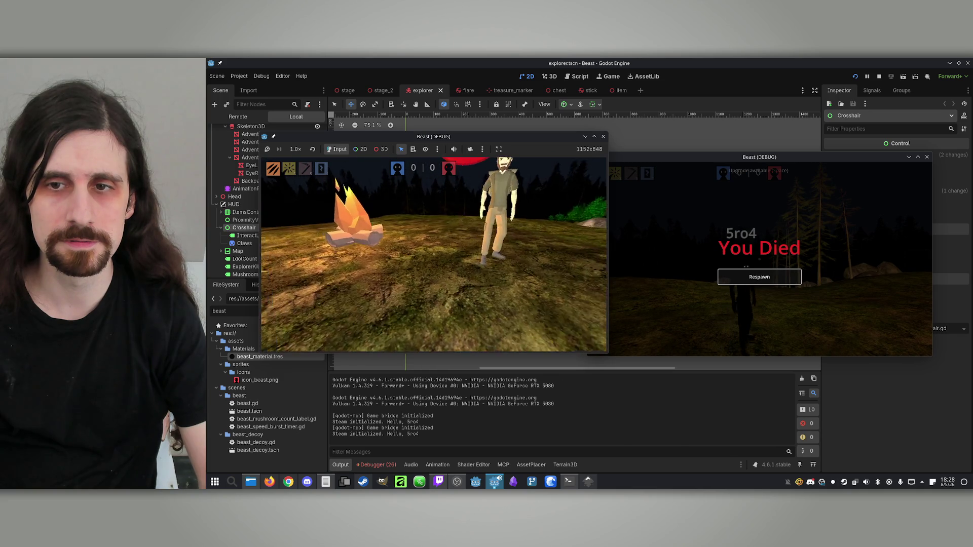
Respawn the dead Explorer at the campfire.
key(super)
click(420, 242)
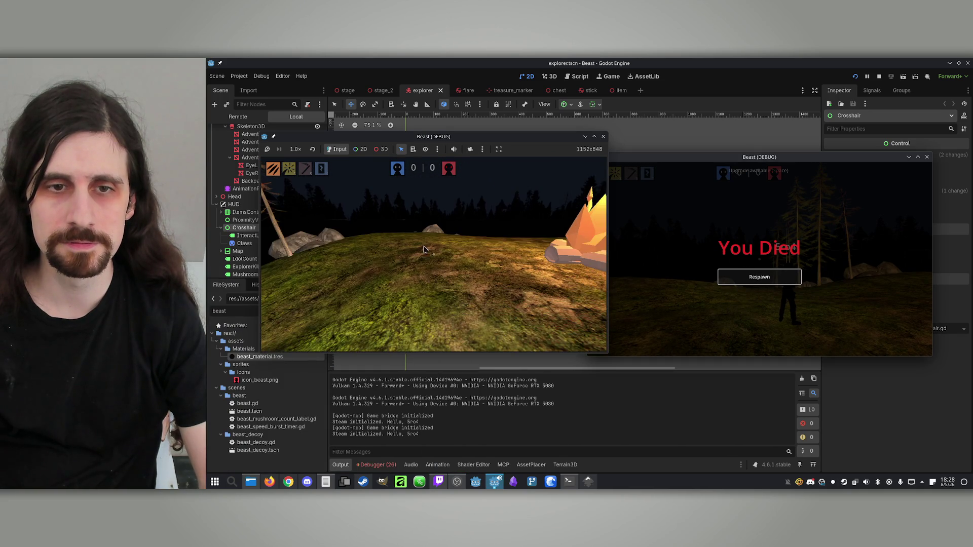
key(super)
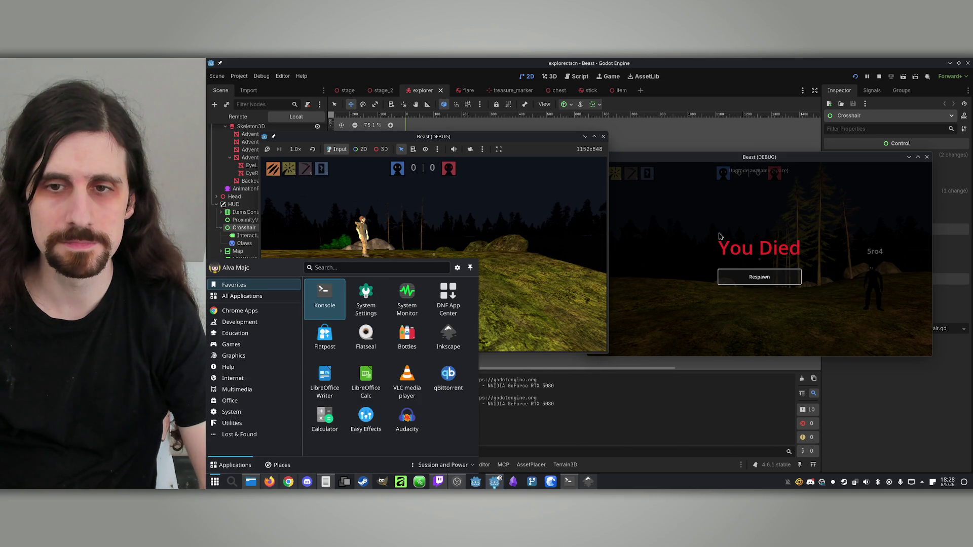
click(583, 236)
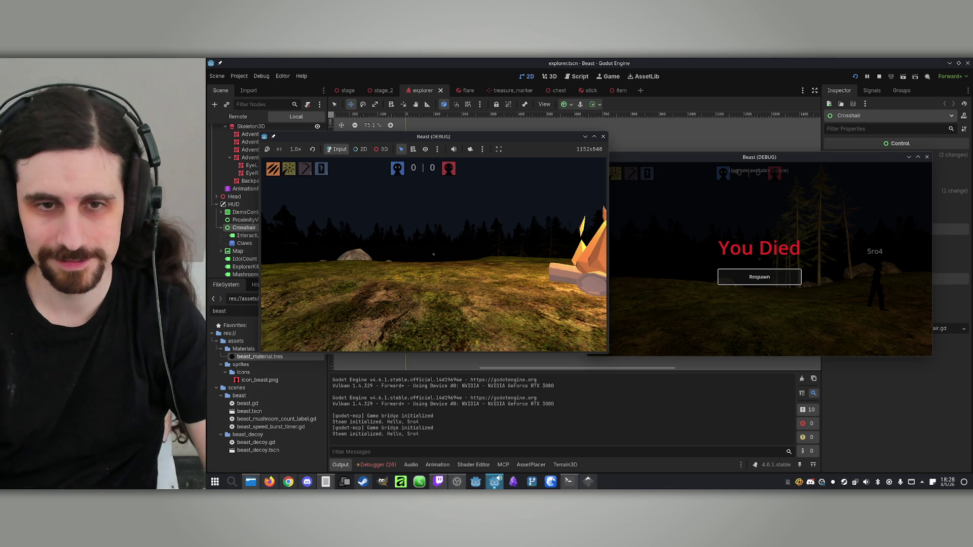
key(super)
click(759, 277)
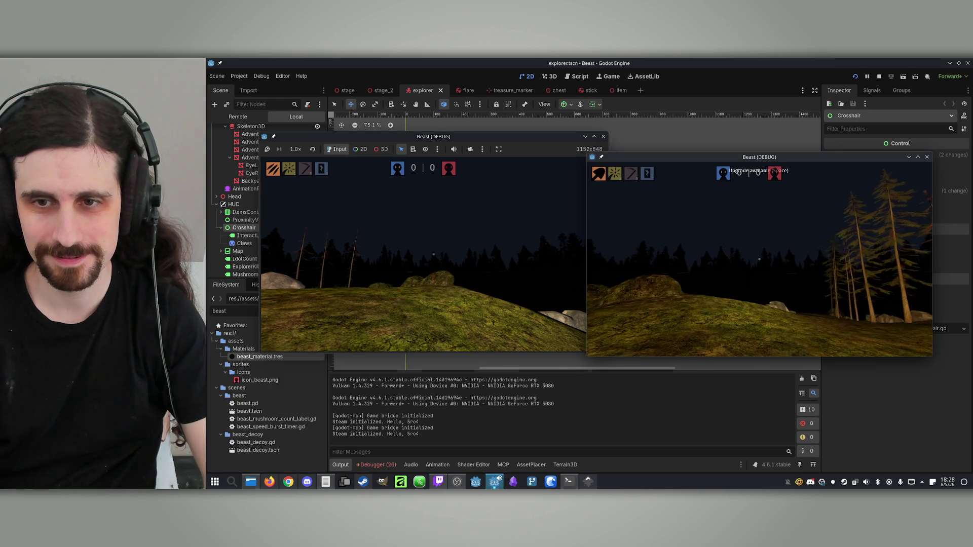
key(super)
Respawn the Explorer again and kill it once more with the Beast's shovel.
click(433, 253)
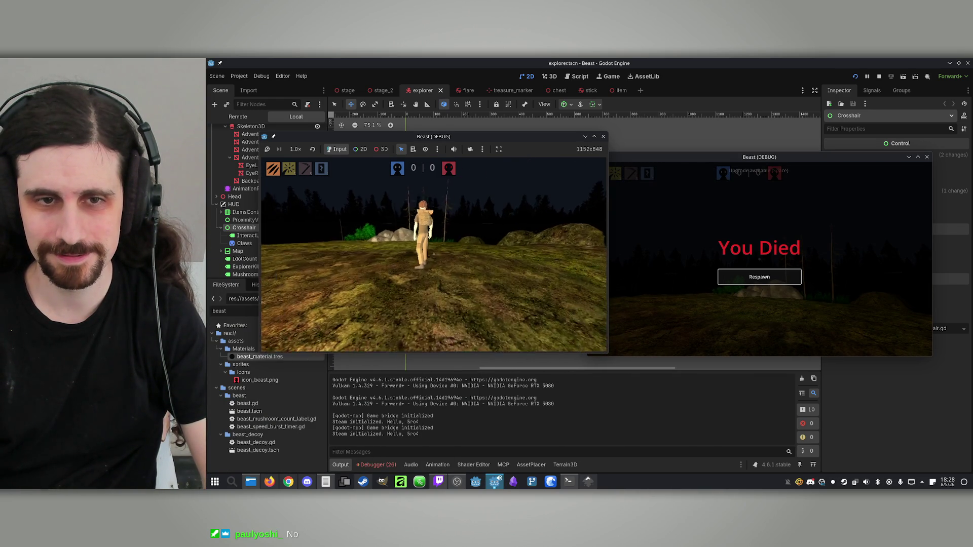
key(super)
click(722, 277)
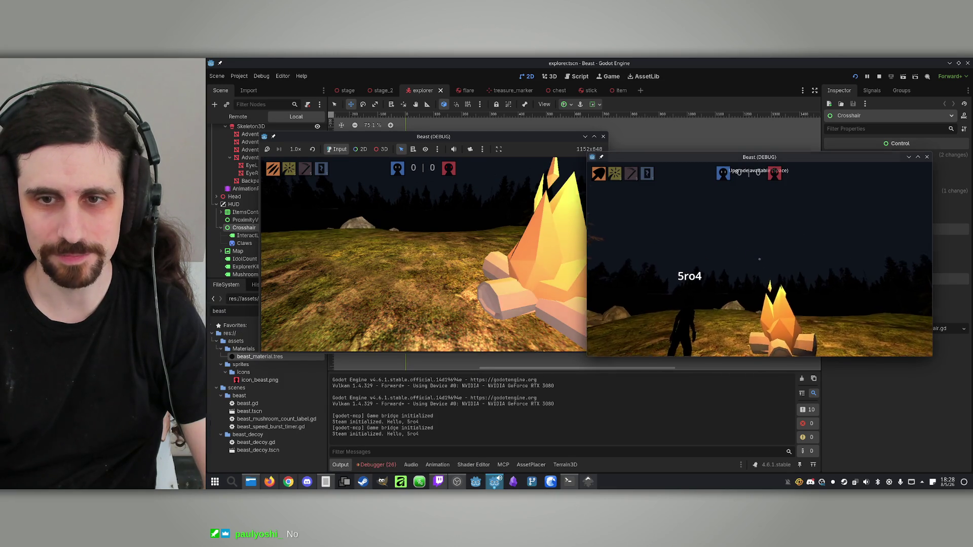
click(495, 214)
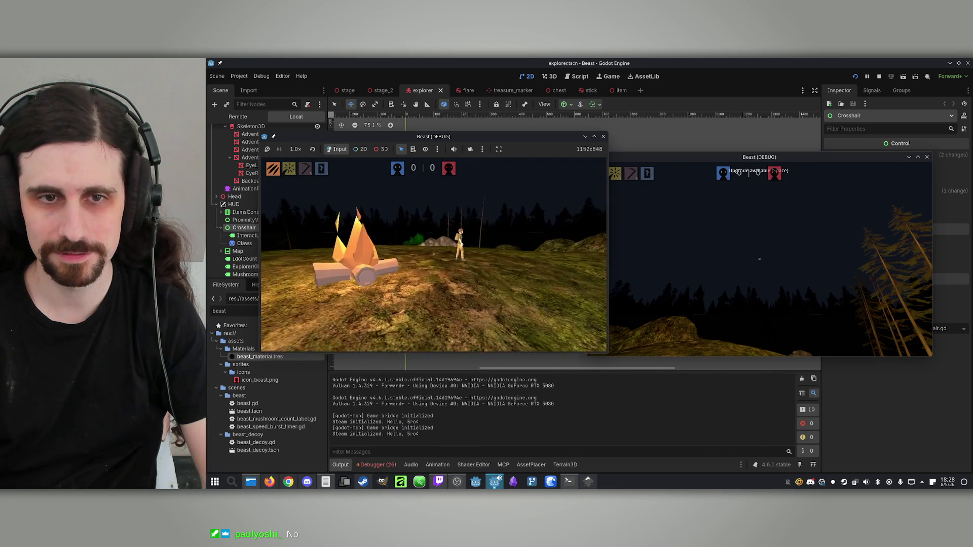
key(w)
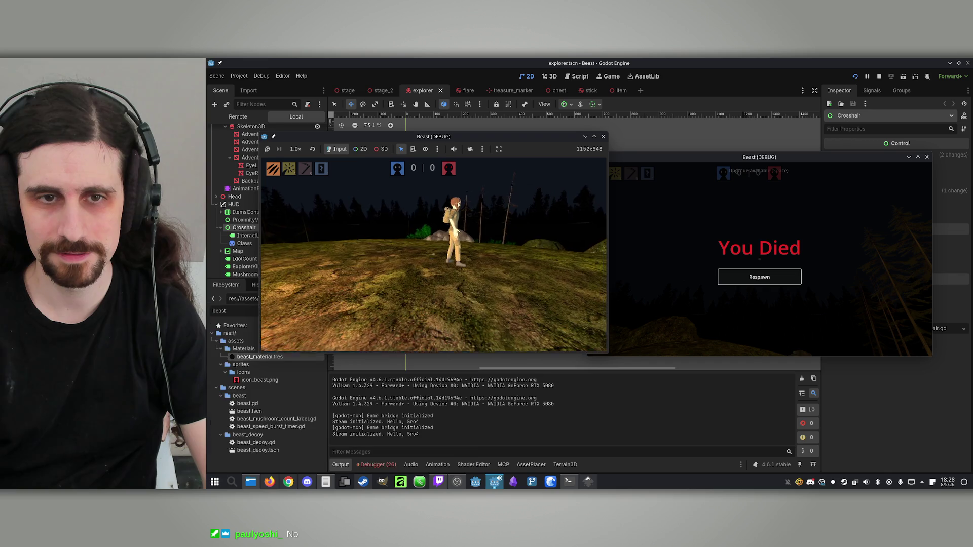
key(super)
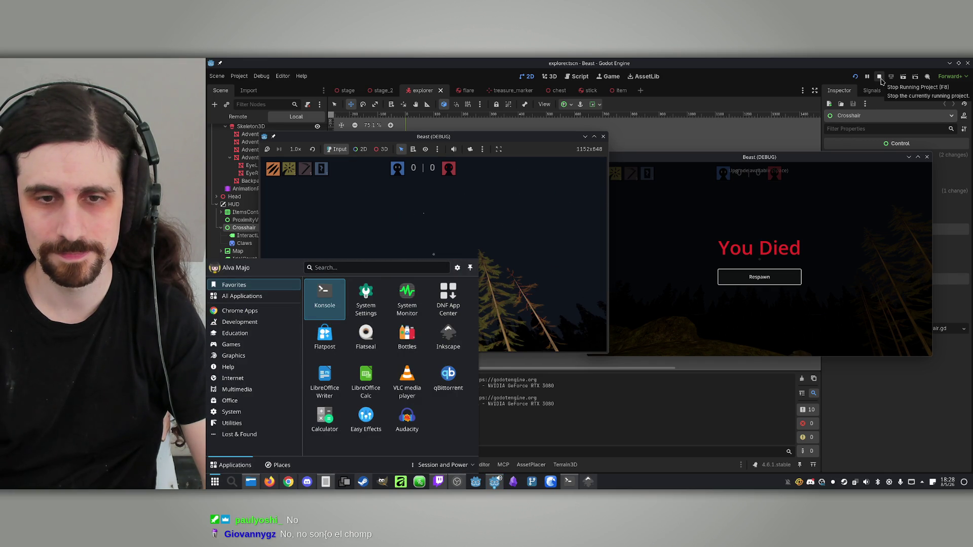
Stop the game and show the Claws sprite and E InteractLabel on the HUD canvas.
click(880, 79)
click(244, 230)
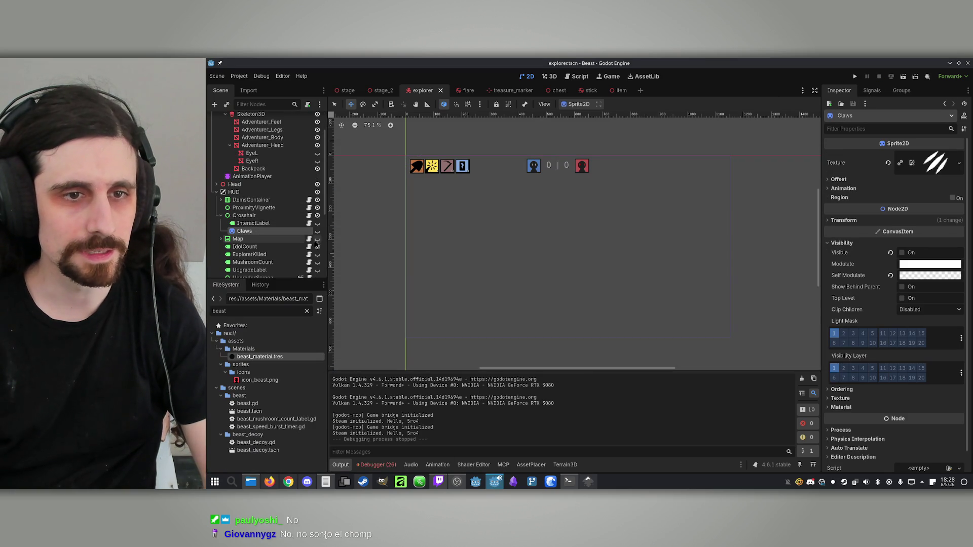
click(317, 230)
drag(566, 250, 566, 258)
click(274, 225)
click(317, 223)
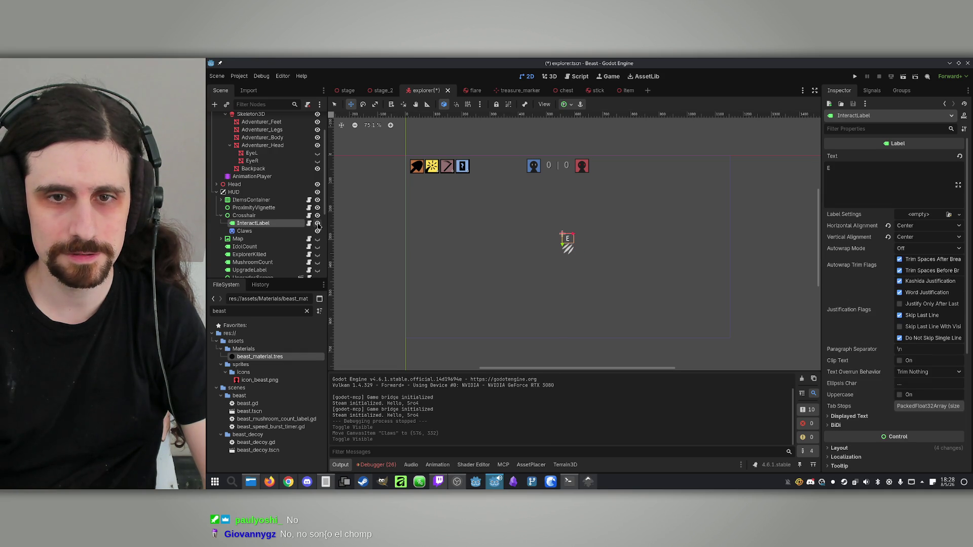
click(318, 225)
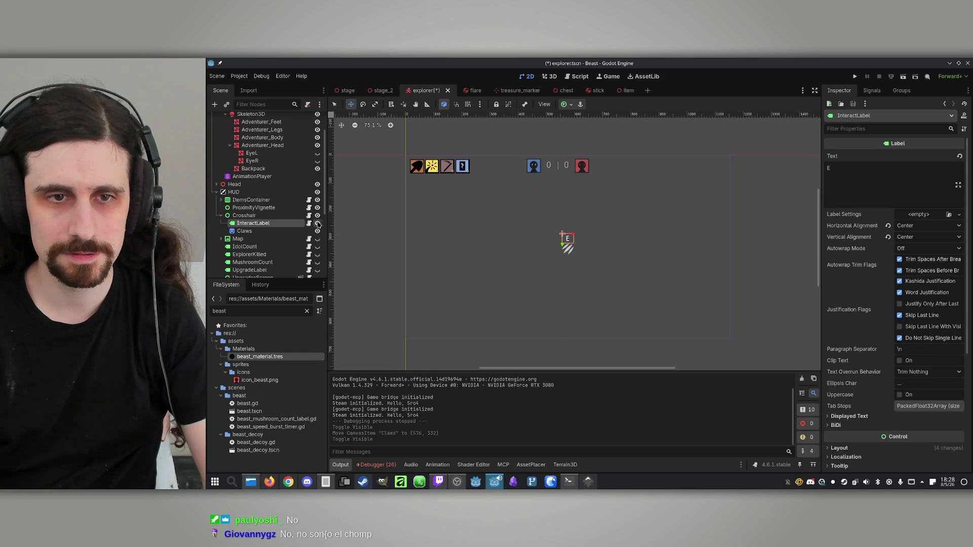
Move Claws to (576, 326) under the E label, hide both nodes, and save explorer.tscn.
click(315, 232)
click(317, 224)
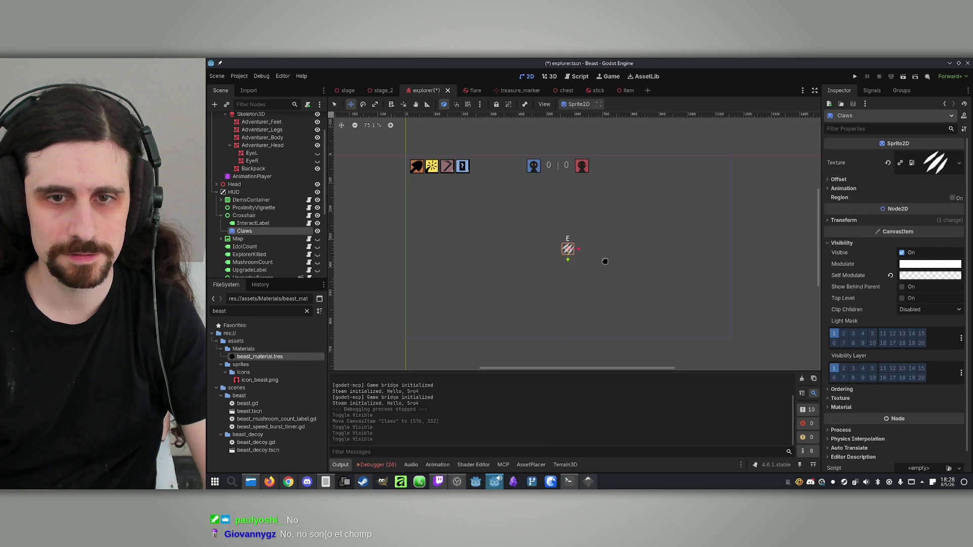
drag(567, 258, 563, 255)
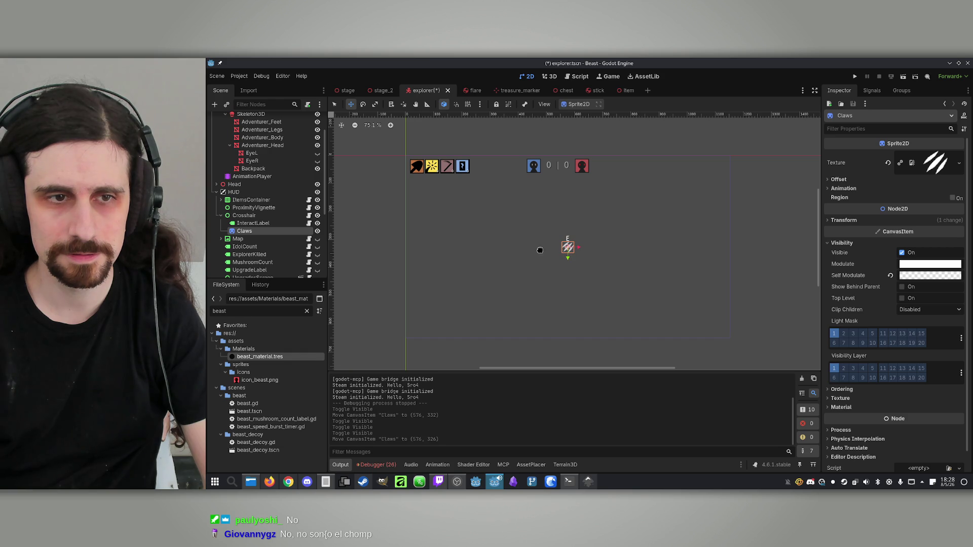
click(318, 232)
click(317, 223)
click(264, 216)
key(ctrl+s)
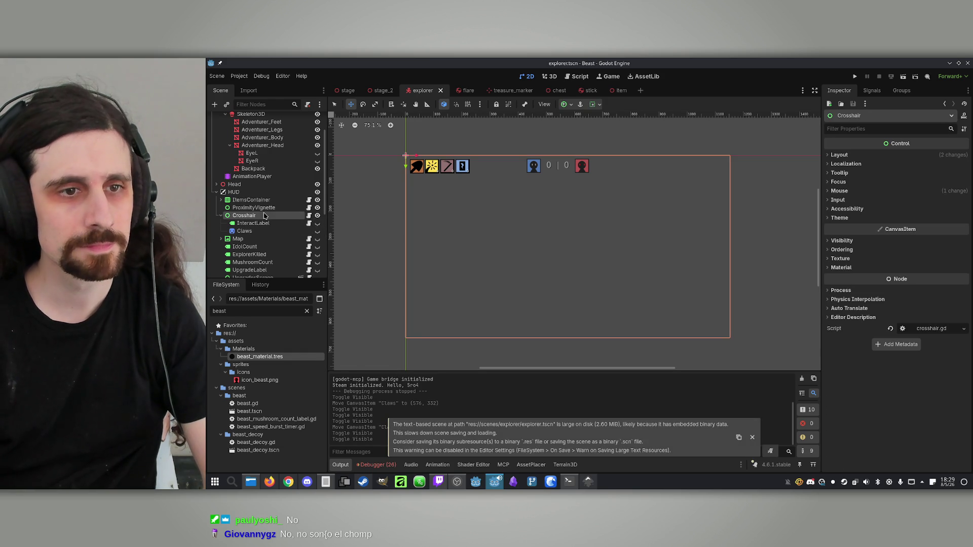
Open beast.tscn and copy its KillPlayer sound node.
click(270, 208)
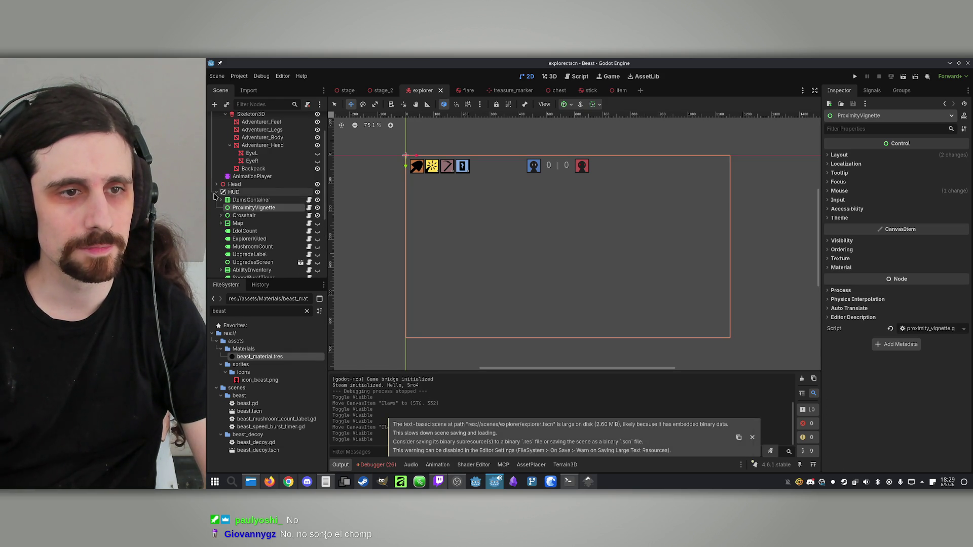
click(216, 192)
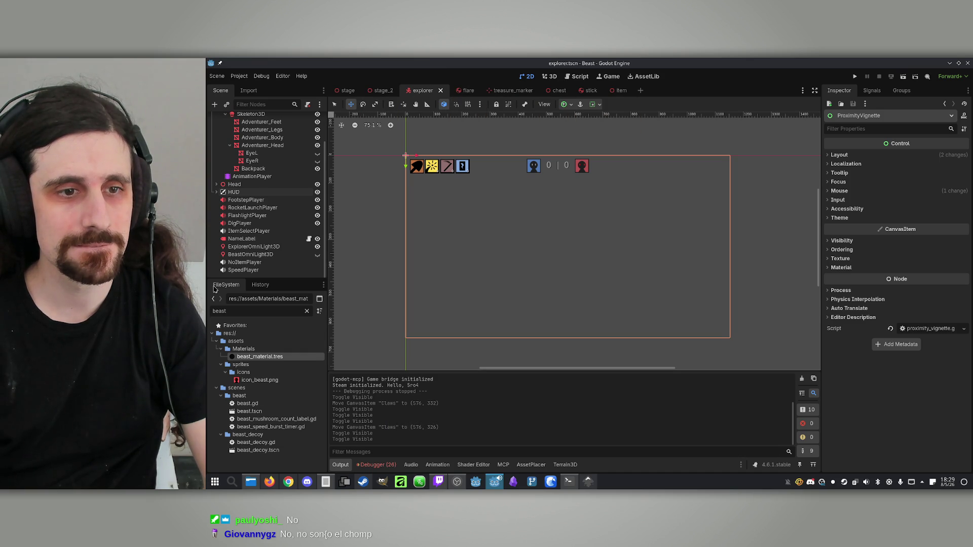
double_click(249, 411)
click(216, 180)
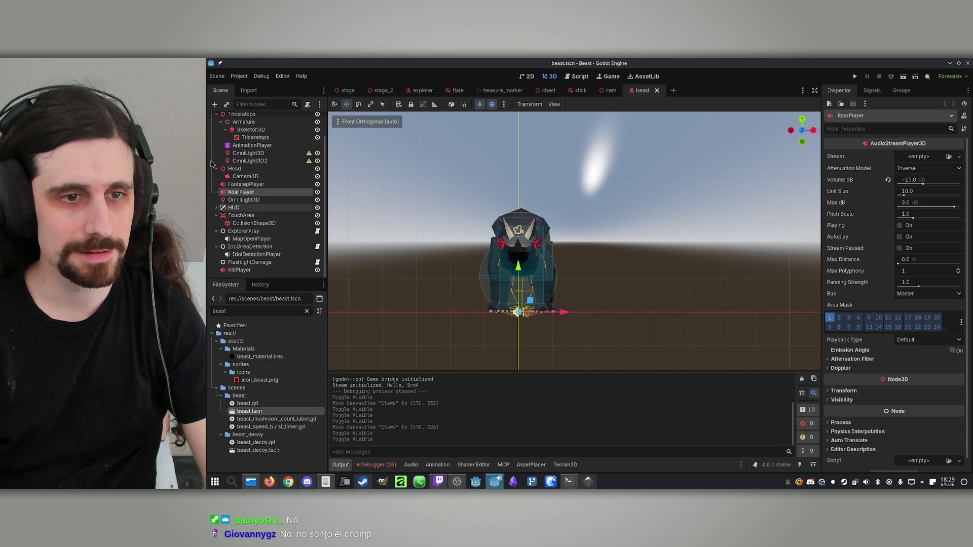
click(243, 272)
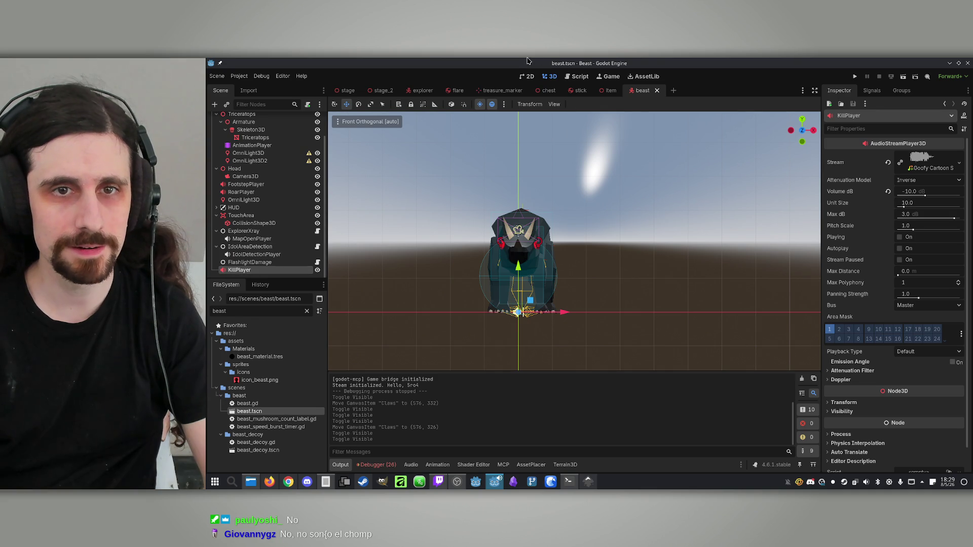
Paste KillPlayer into the explorer scene directly under the Explorer root node.
click(419, 93)
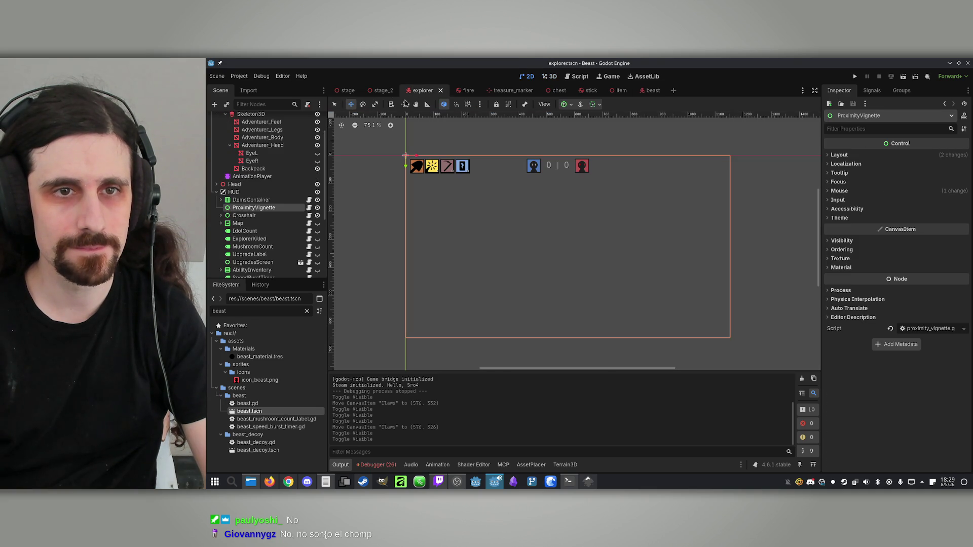
click(216, 191)
scroll(218, 192, up, 3)
click(218, 134)
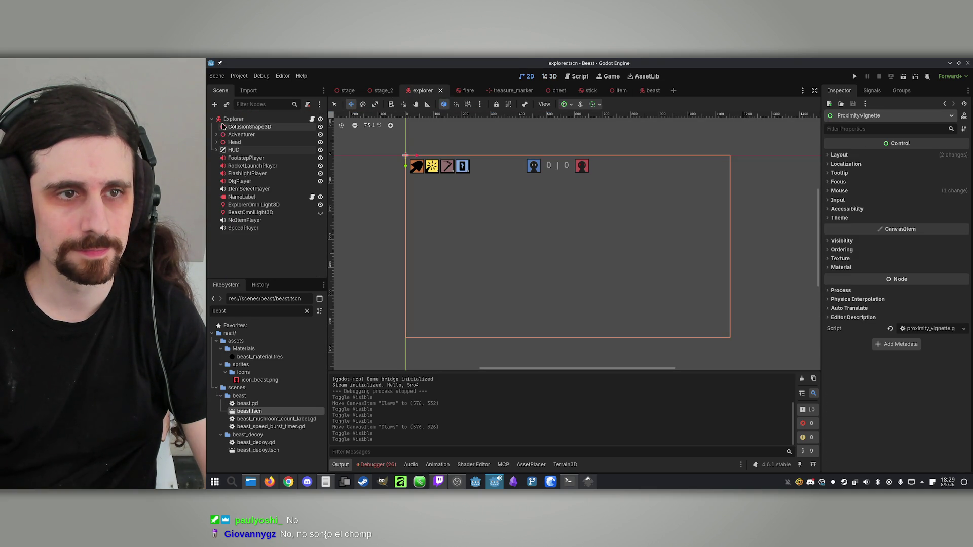
click(232, 119)
key(ctrl+v)
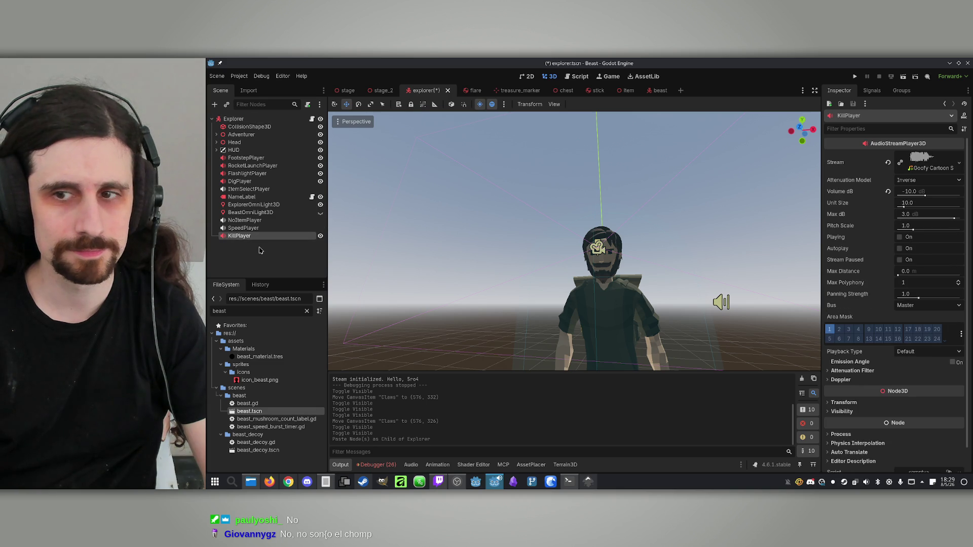
click(233, 118)
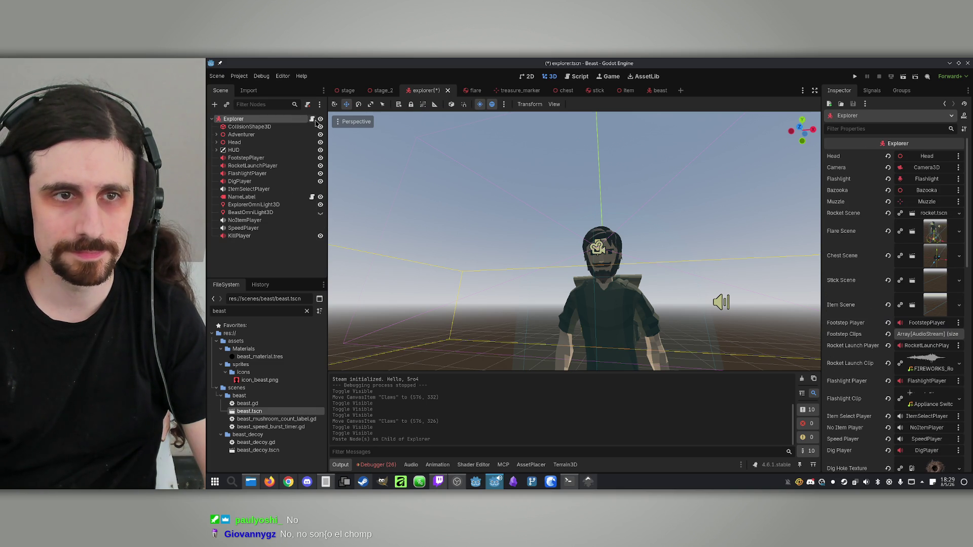
click(311, 118)
click(277, 236)
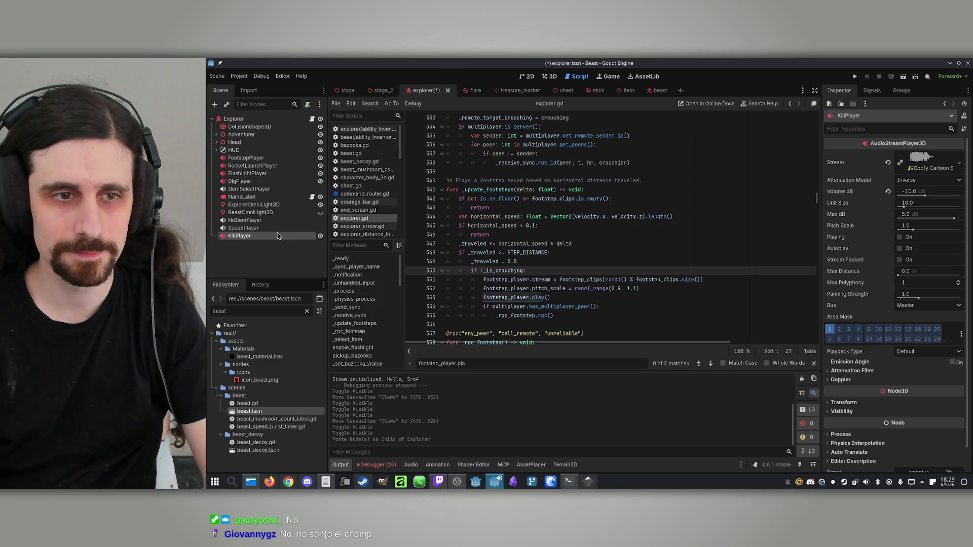
Ask Claude to play KillPlayer on a beast kill, audible to nearby players.
click(569, 482)
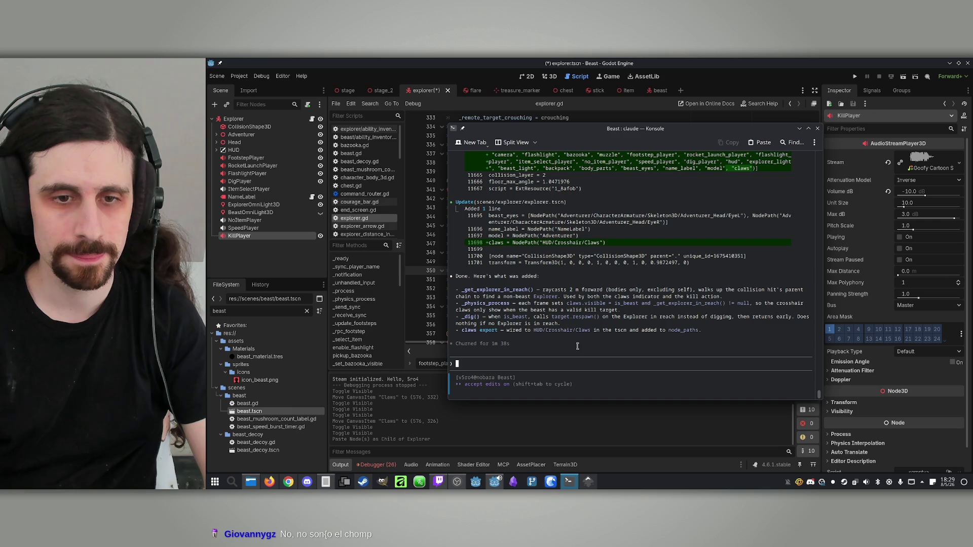
text(Make it)
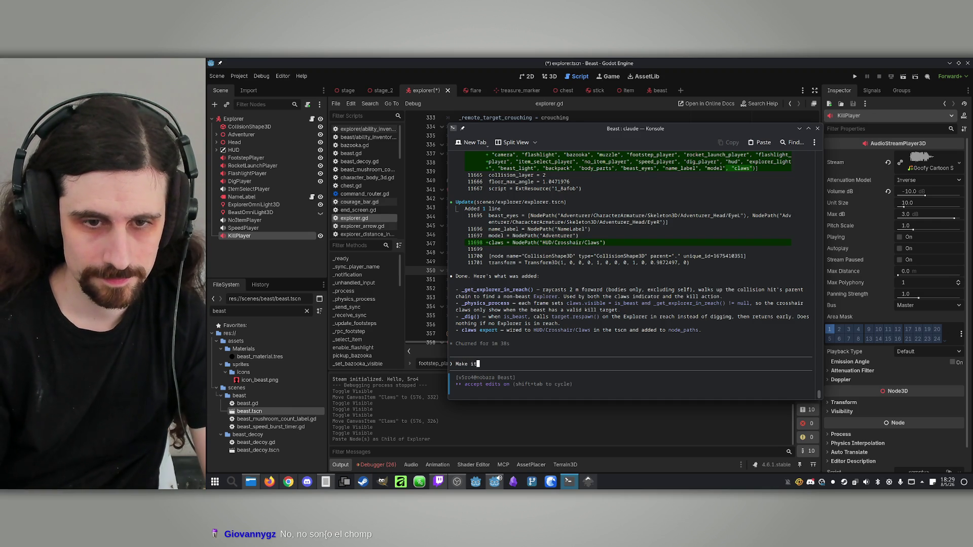
text( so KillP)
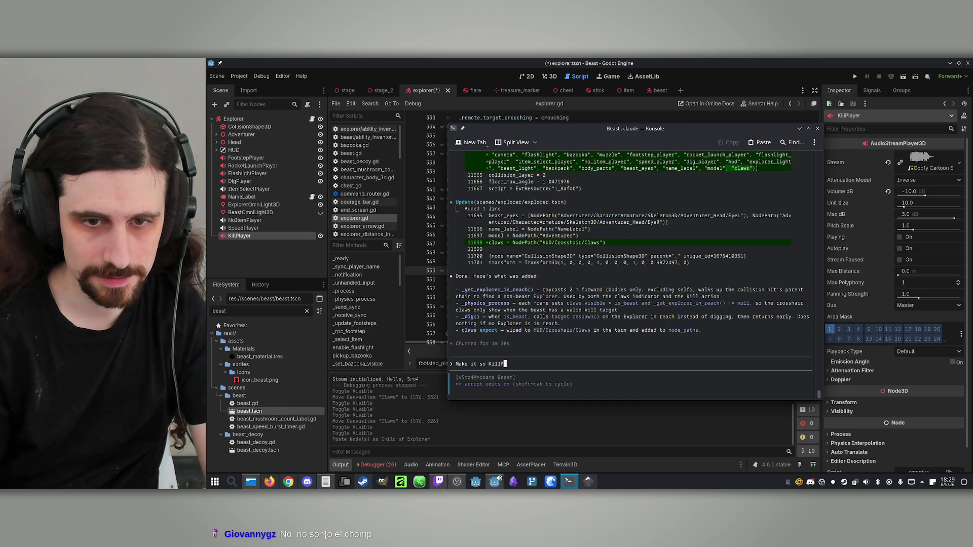
text(layer (ad)
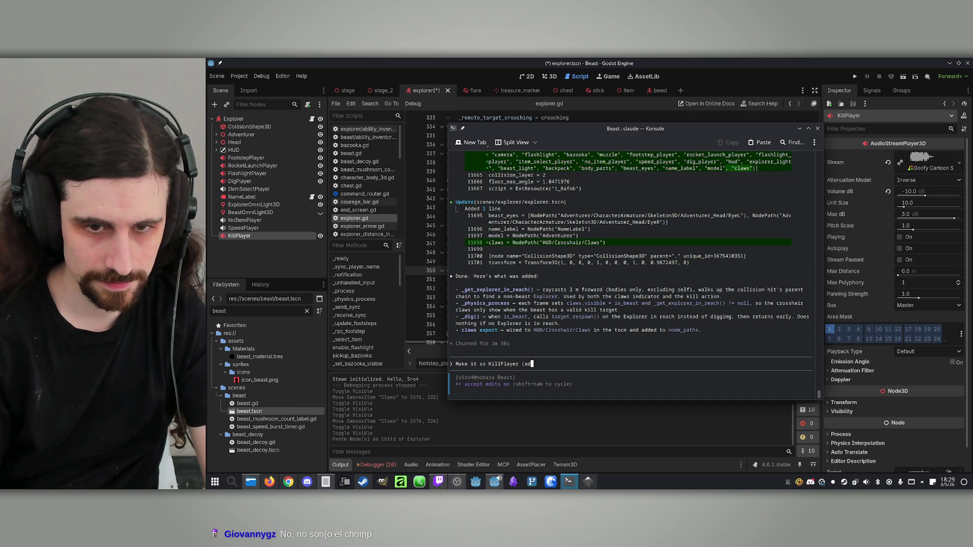
text(ded to Explo)
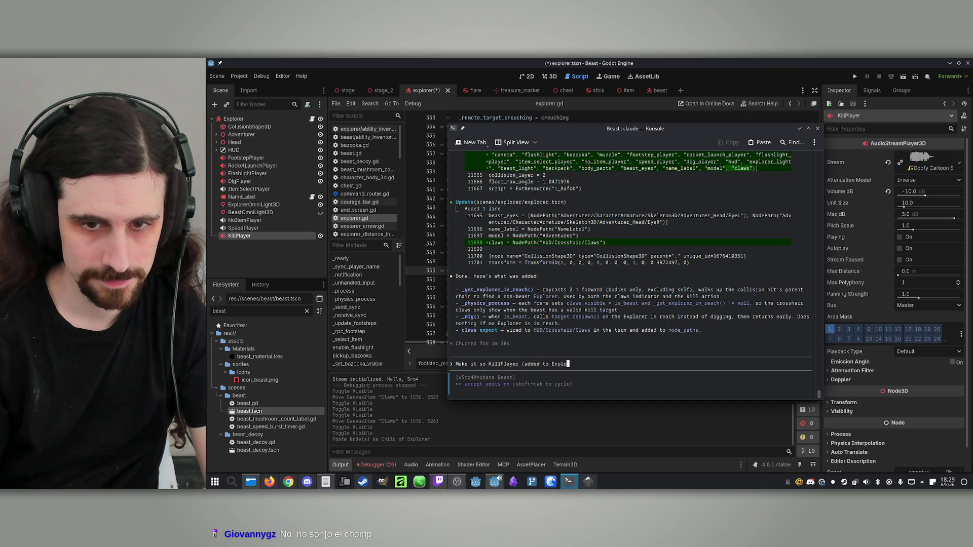
text( is played when)
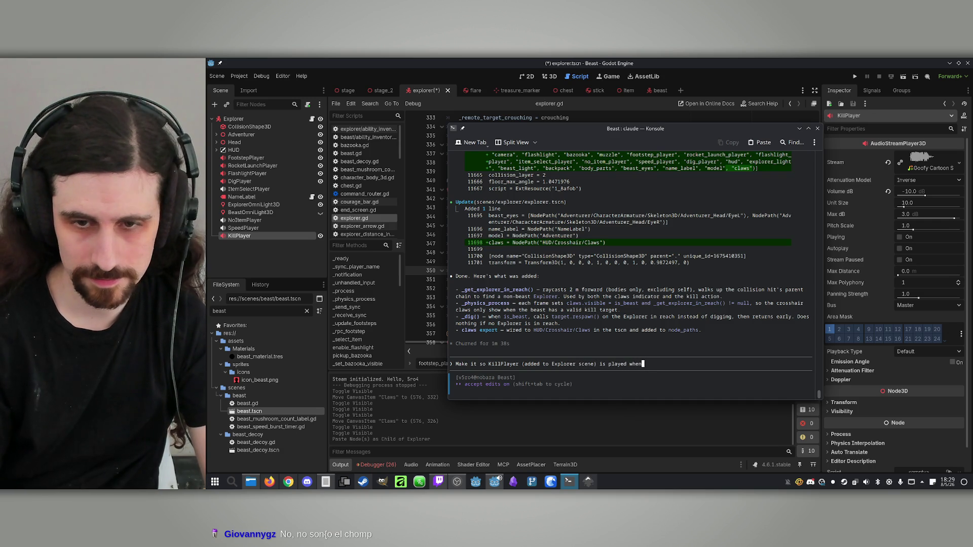
text( the beast ki)
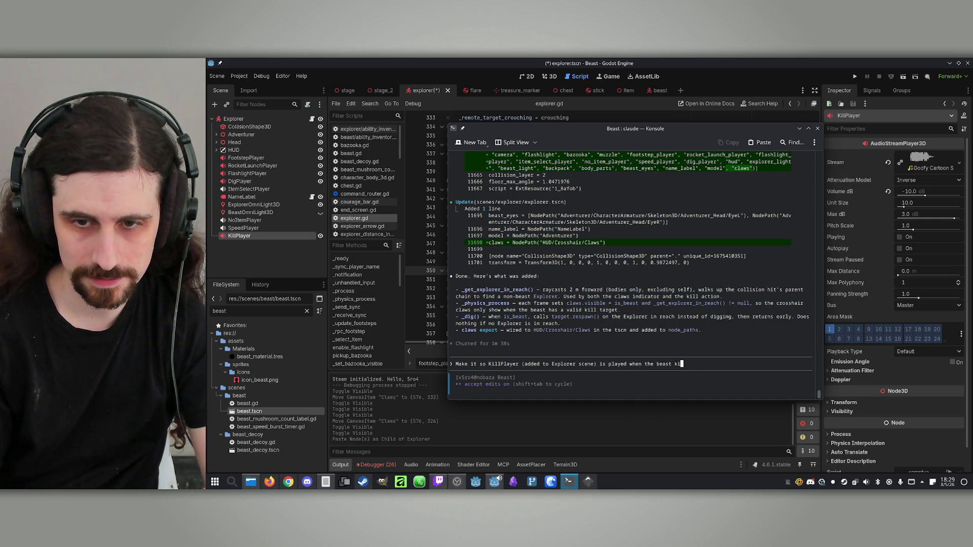
text(lls a playe)
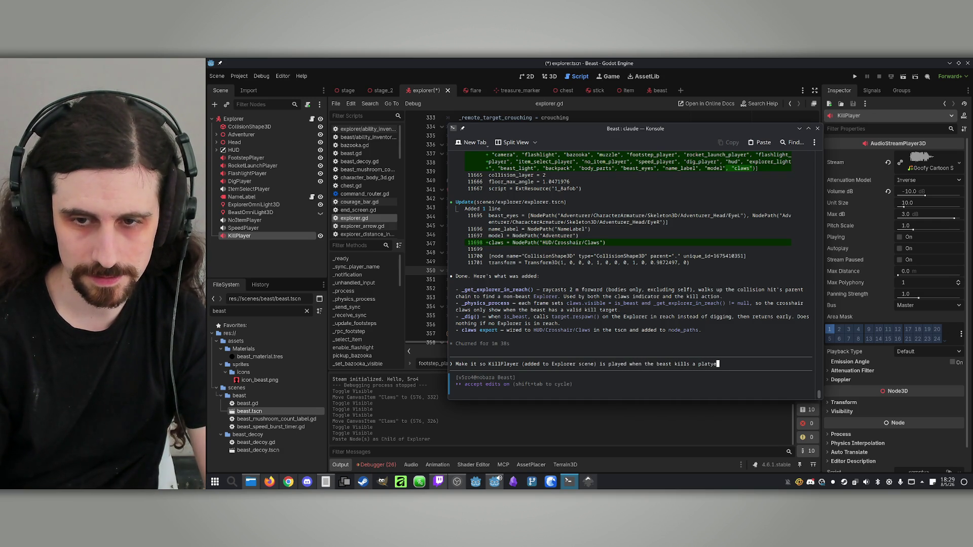
text(yer, and)
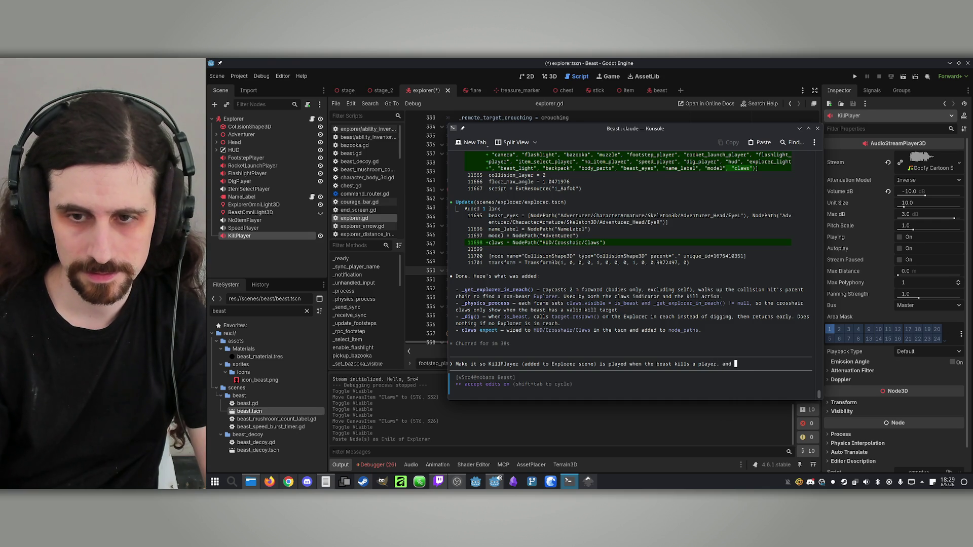
text(r)
key(BackSpace)
text(her player )
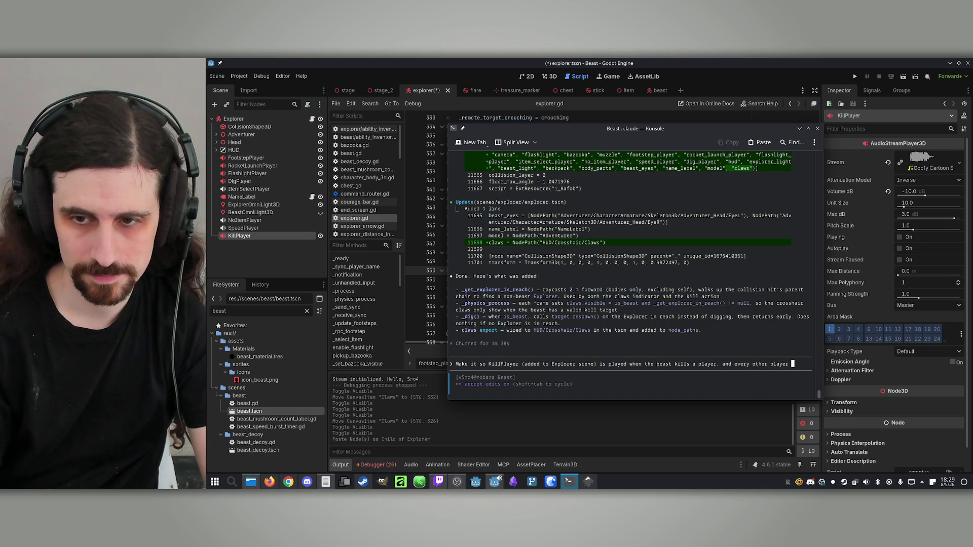
text(arroun)
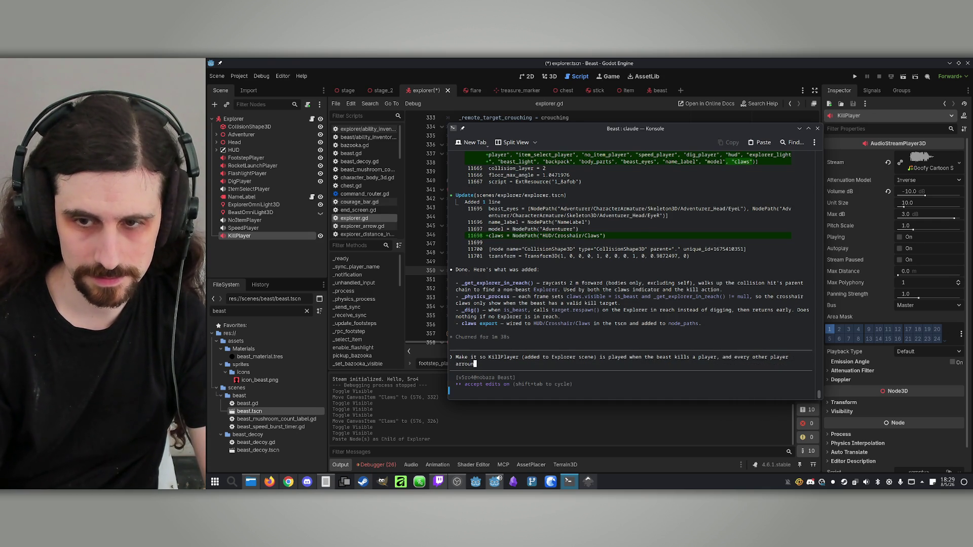
text( it.)
key(Return)
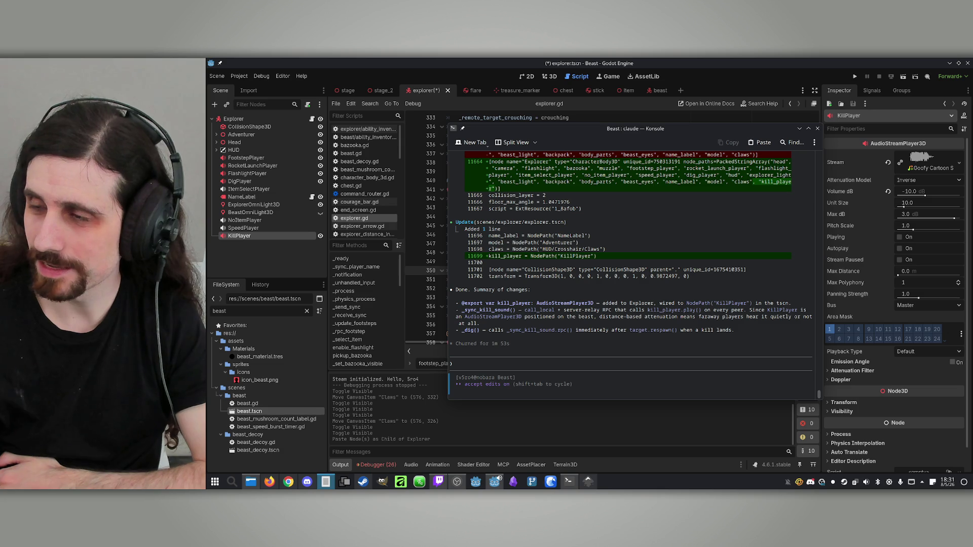
Bring the Godot editor back in front once Claude finishes the kill-sound changes.
click(368, 189)
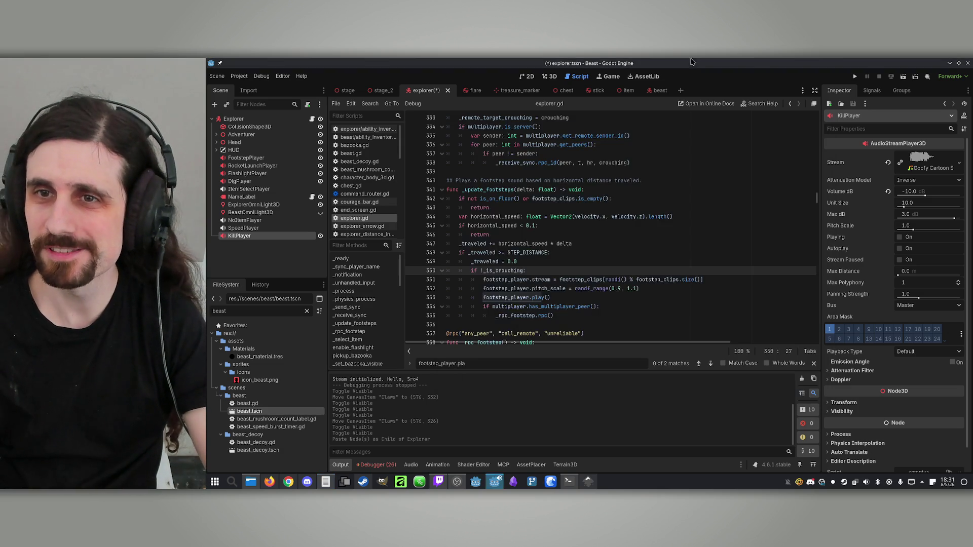
Reload, run, host and join a match with Player 1 as Beast, and play until the Explorer dies.
click(620, 329)
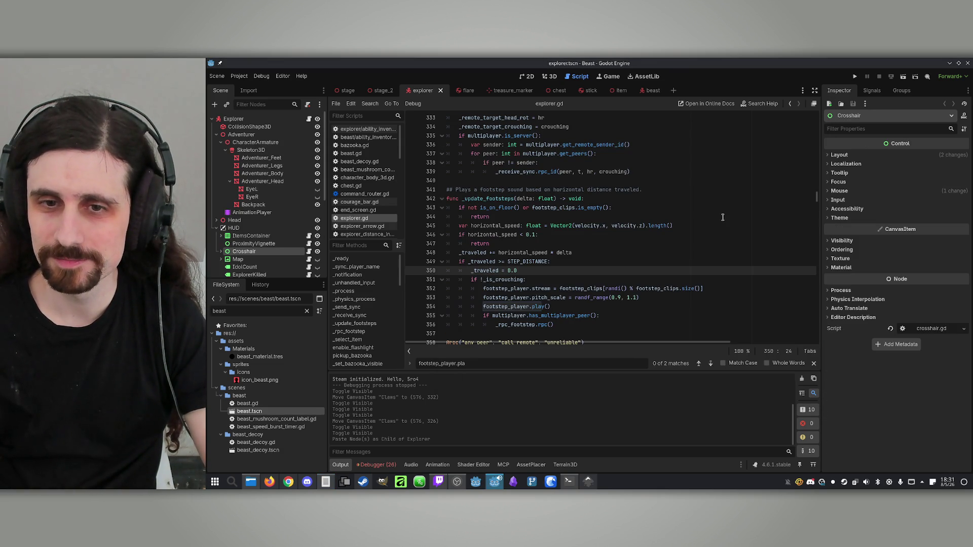
click(854, 76)
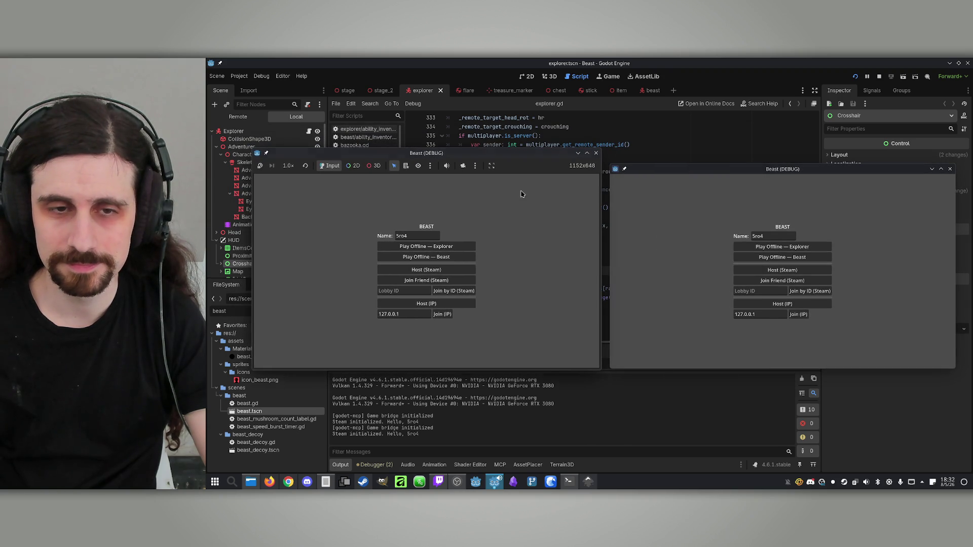
click(446, 304)
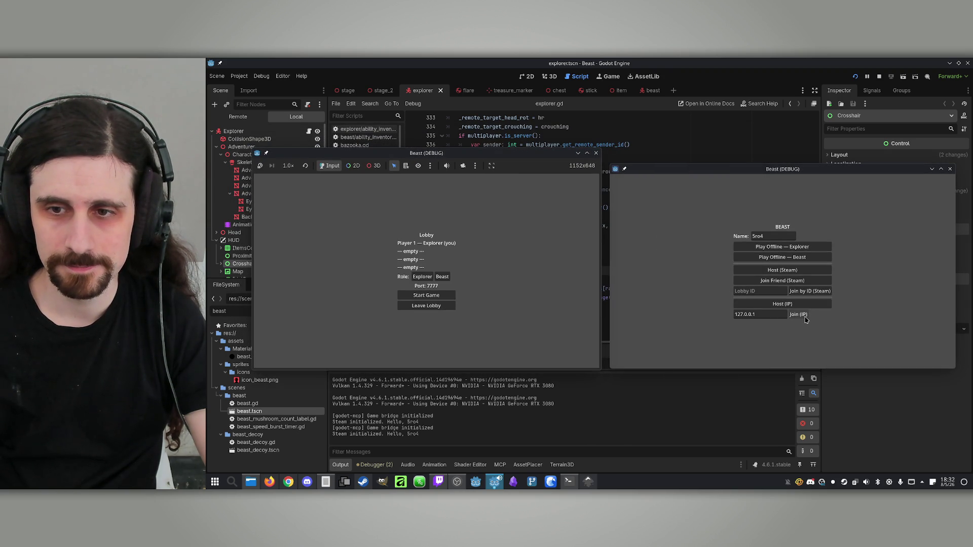
click(799, 314)
click(436, 276)
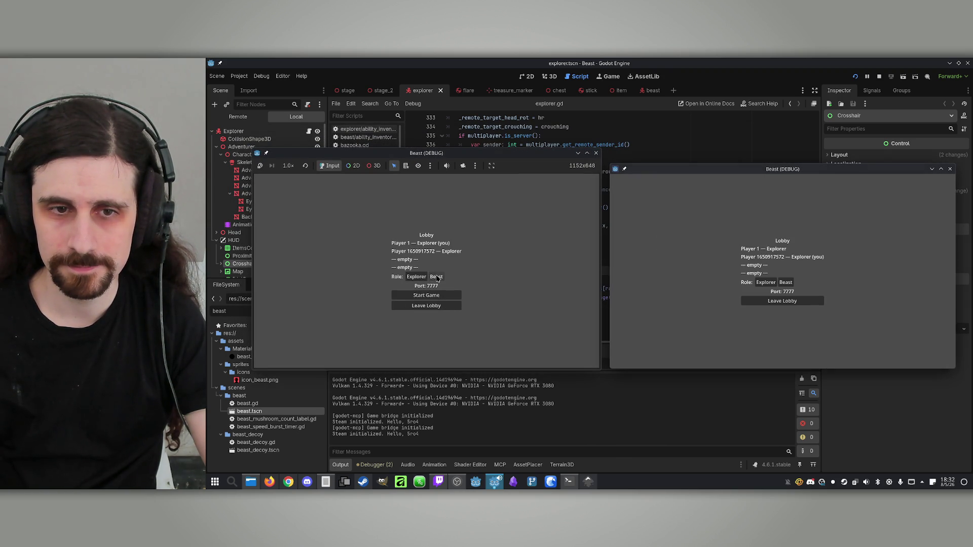
click(440, 296)
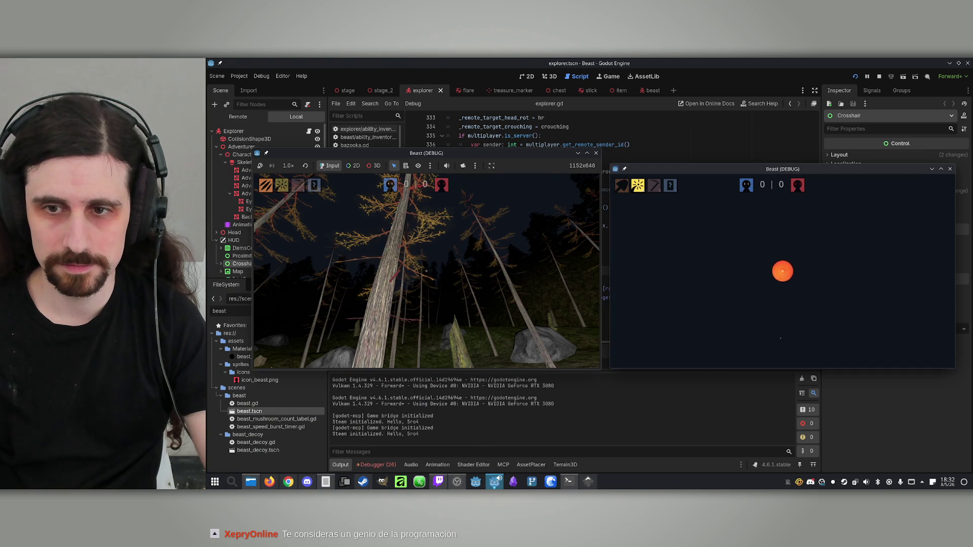
key(super)
click(560, 292)
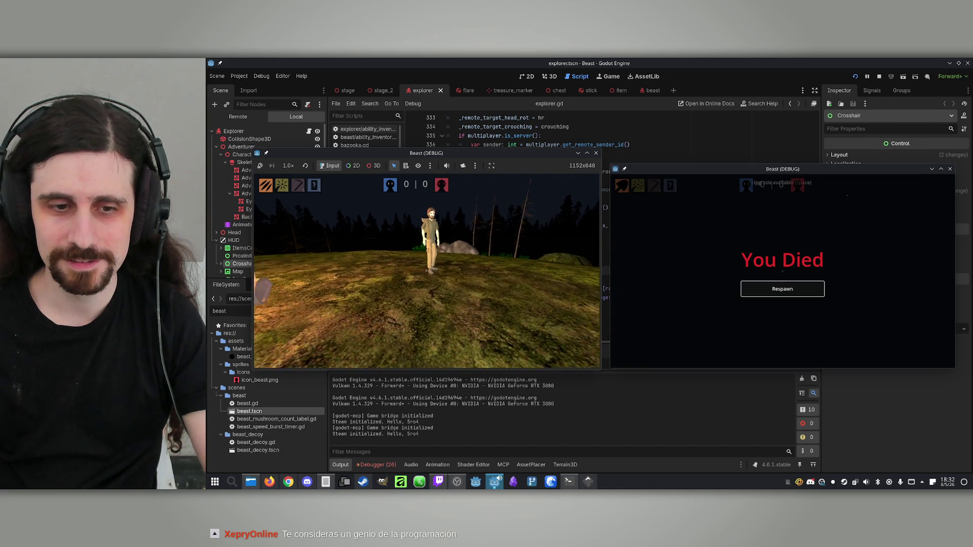
key(super)
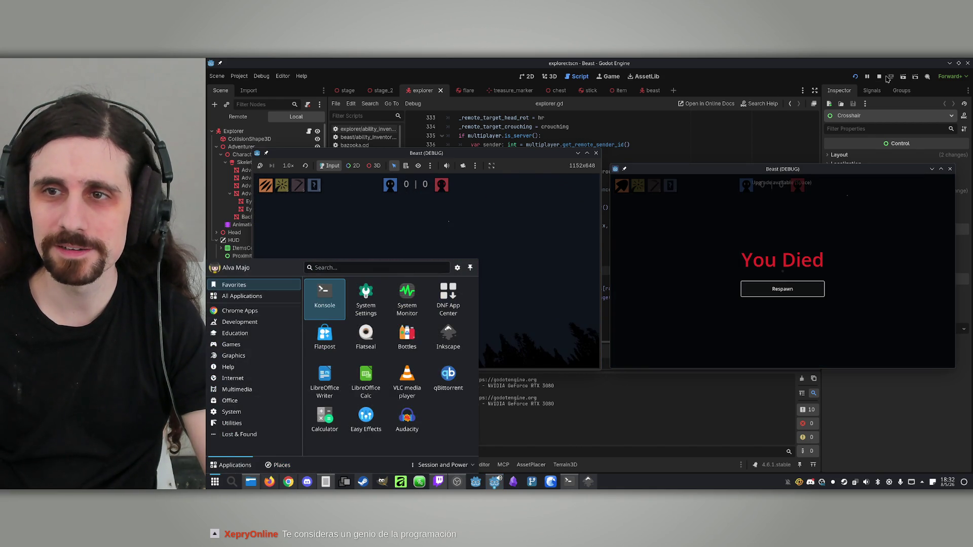
Stop the game, collapse Adventurer and HUD, and check Claude's kill-sound summary in Konsole.
click(879, 76)
scroll(247, 204, down, 3)
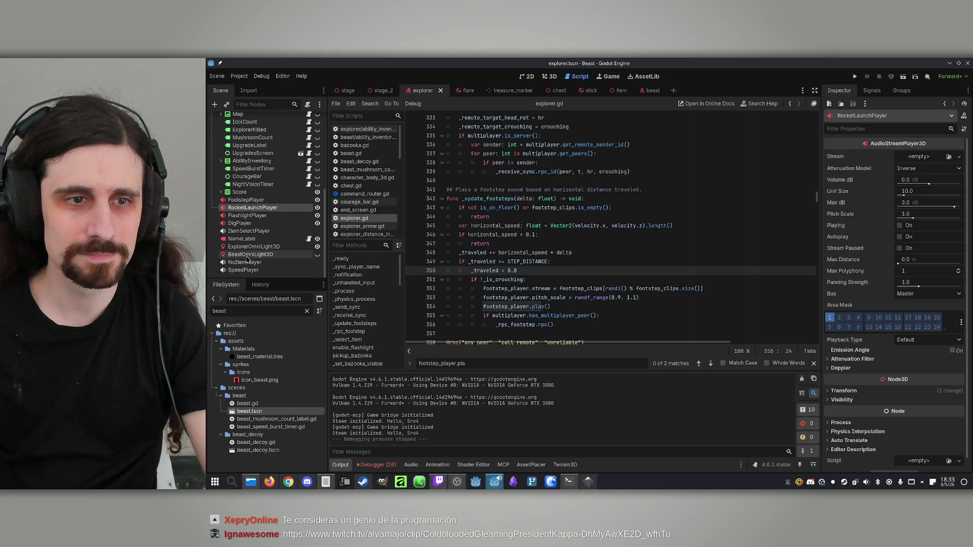
click(248, 270)
click(251, 256)
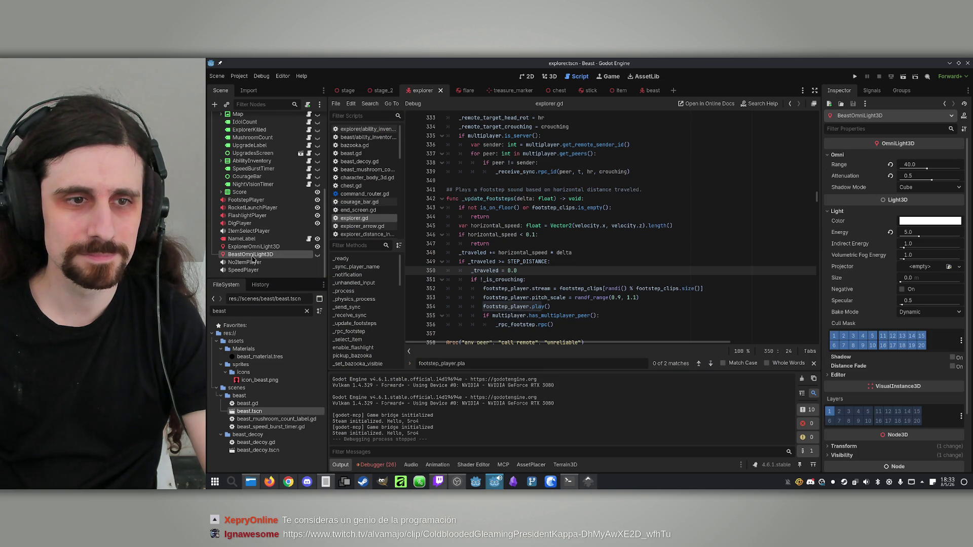
scroll(253, 228, up, 5)
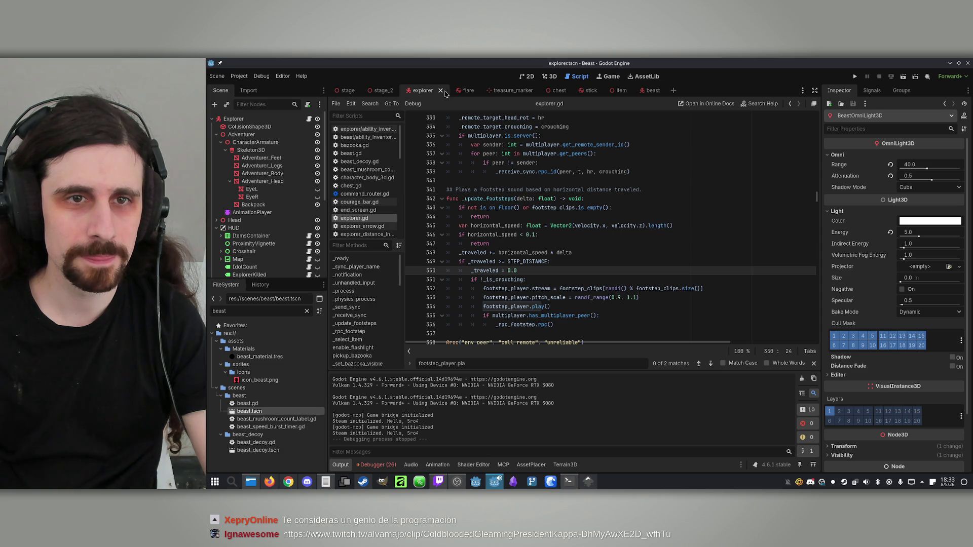
click(216, 135)
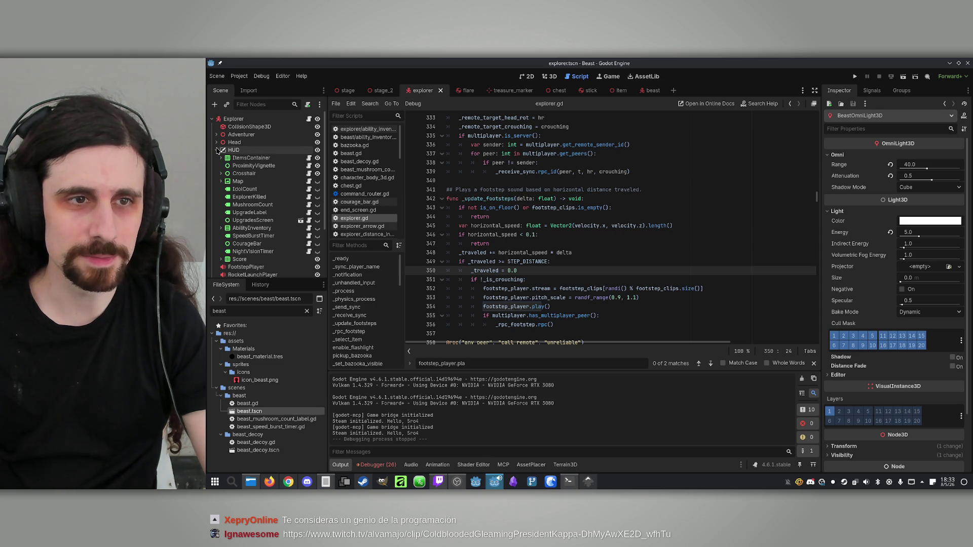
click(216, 150)
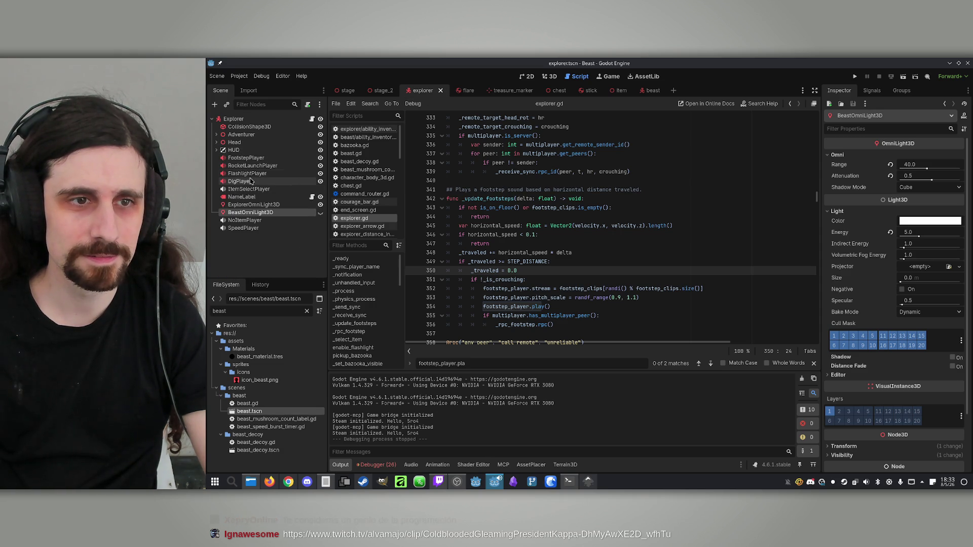
click(244, 228)
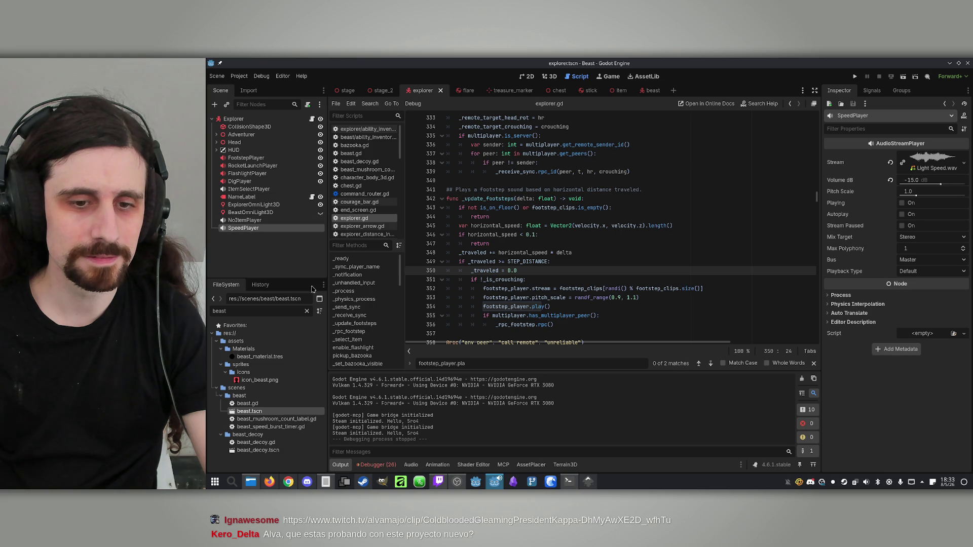
click(568, 481)
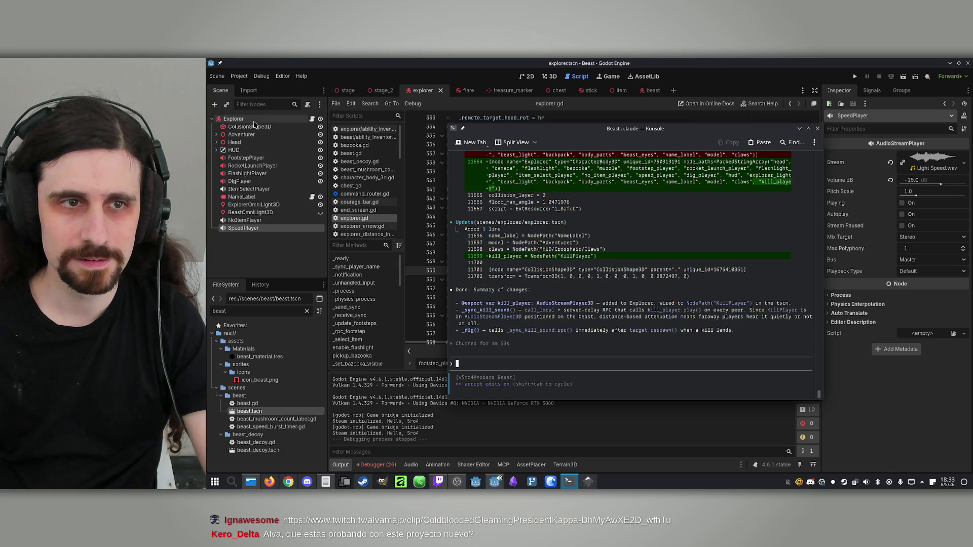
click(313, 120)
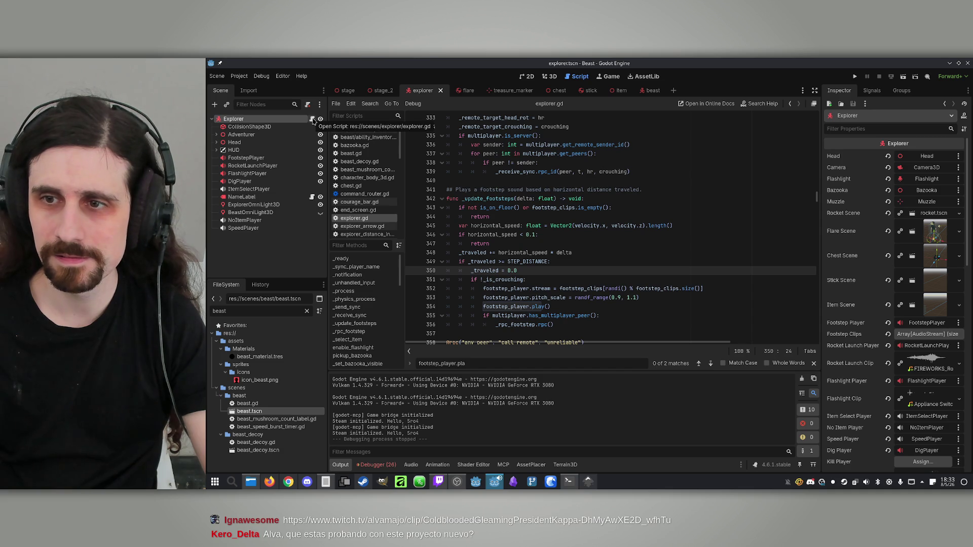
Copy the KillPlayer sound node from the beast scene and paste it under Explorer.
scroll(838, 302, down, 3)
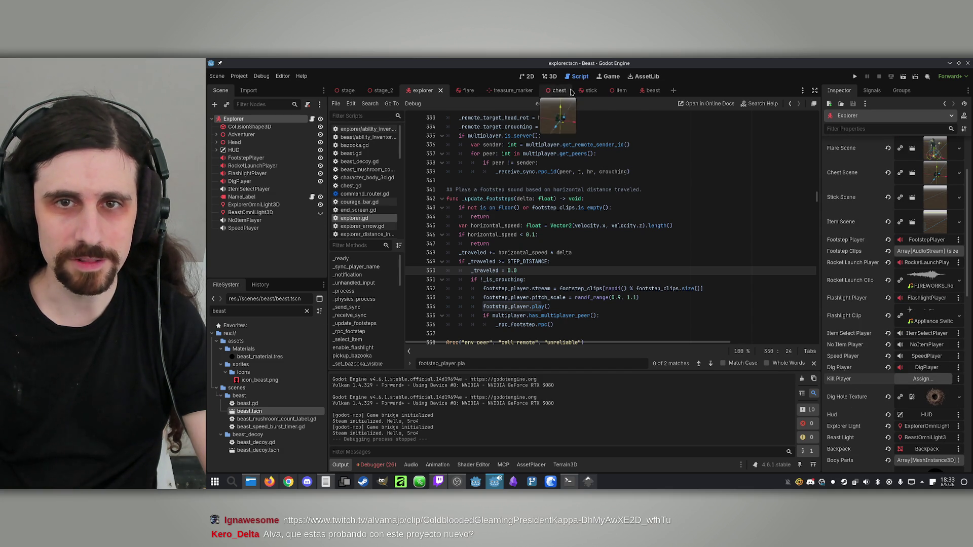
click(653, 92)
click(253, 262)
click(282, 269)
click(420, 91)
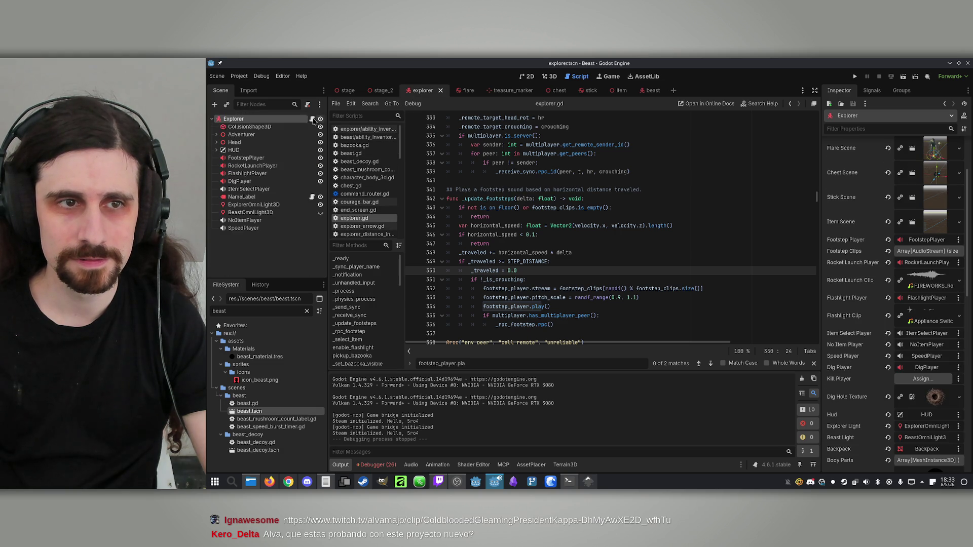
click(218, 120)
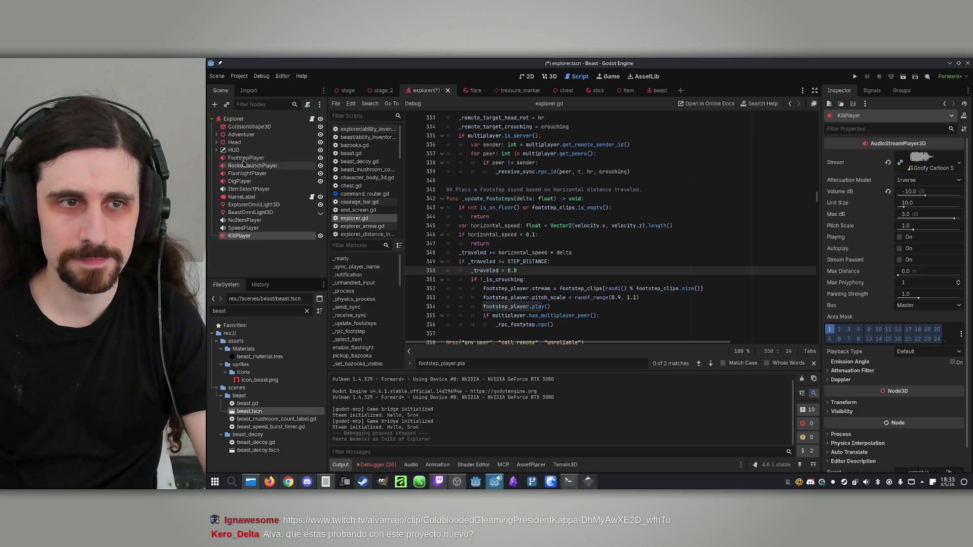
key(ctrl+v)
Try assigning KillPlayer to Explorer's Kill Player slot in the Inspector.
drag(244, 228, 919, 381)
click(907, 378)
click(616, 394)
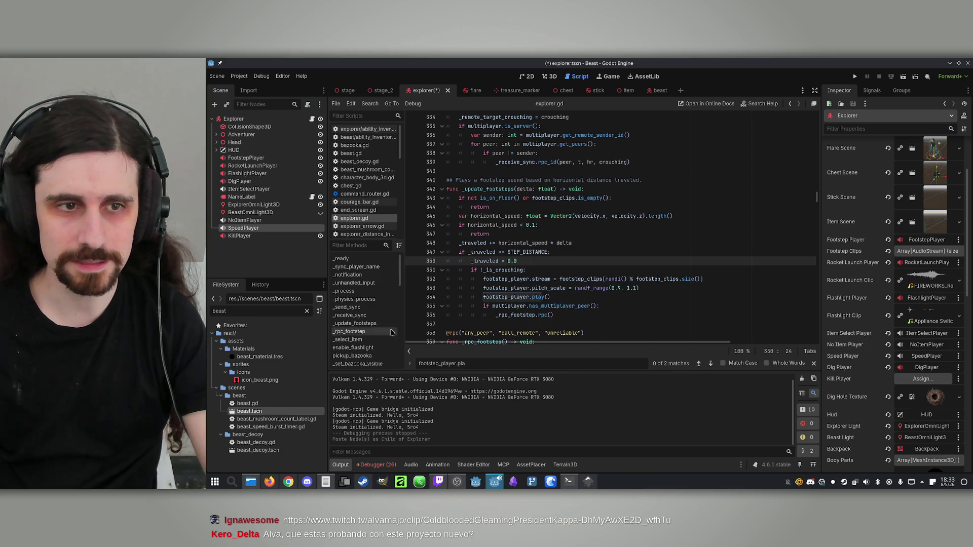
click(239, 236)
click(233, 118)
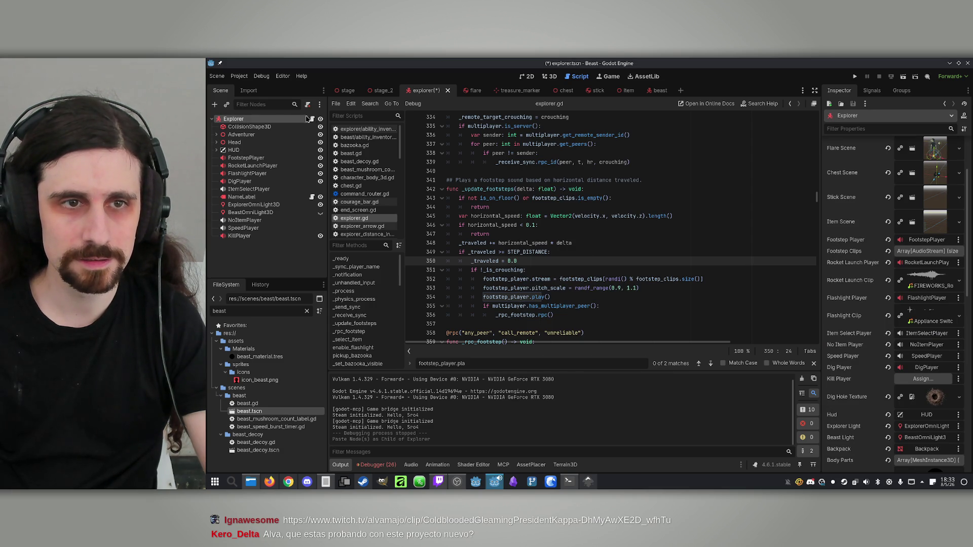
scroll(630, 186, up, 5)
scroll(630, 186, down, 12)
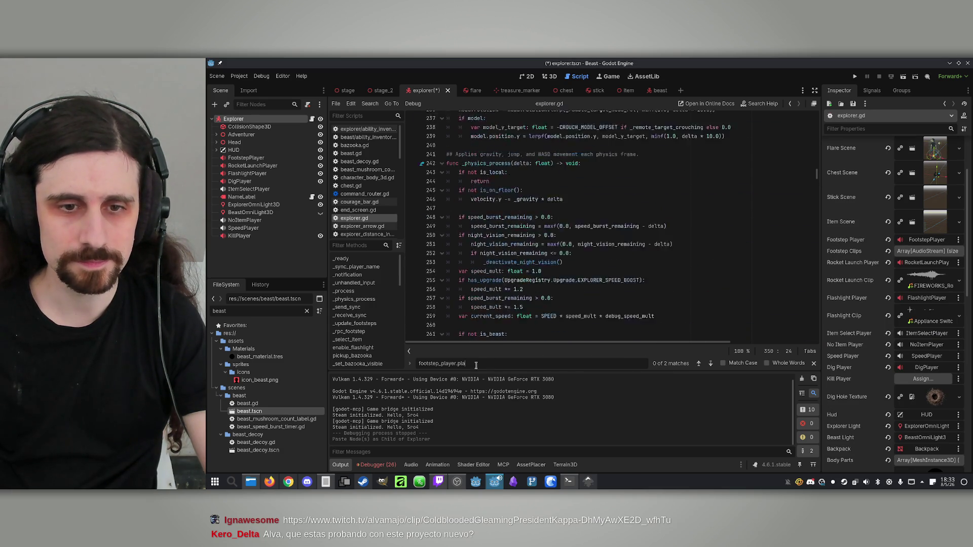
Search the explorer script for the kill_player export declaration.
key(ctrl+f)
text(kill_pa)
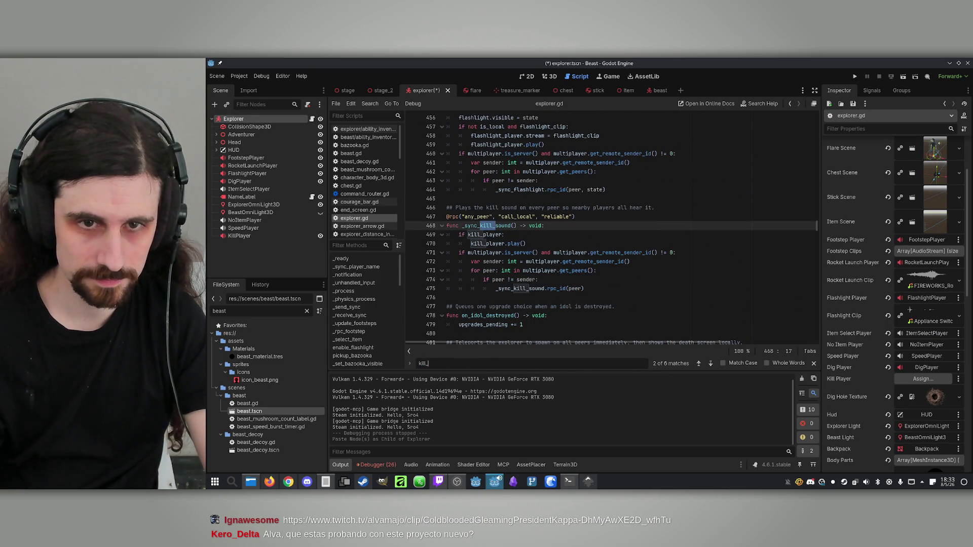
key(BackSpace)
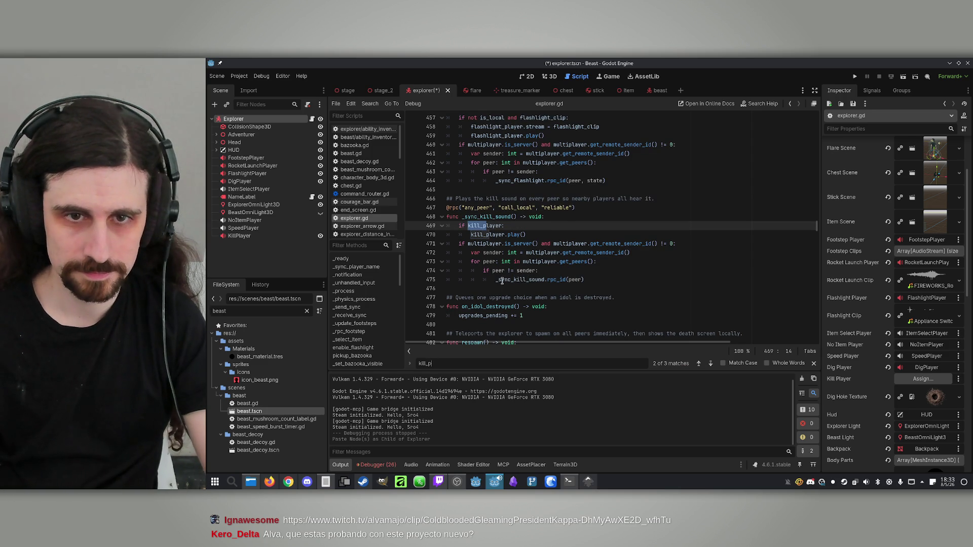
ctrl+click(482, 226)
click(608, 223)
Save, then assign the pasted KillPlayer node to Explorer's Kill Player export.
key(ctrl+s)
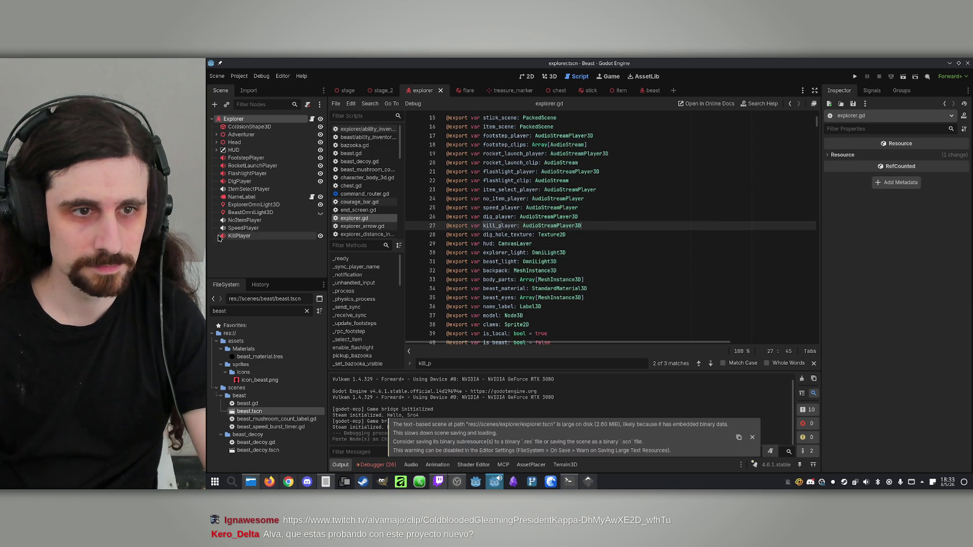
click(236, 237)
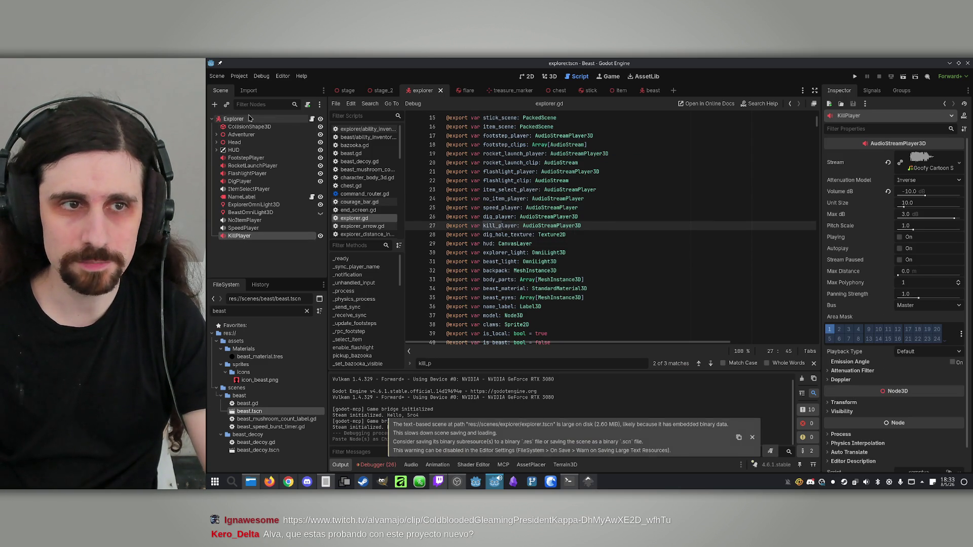
click(234, 118)
mouse_move(239, 235)
mouse_down()
mouse_move(836, 334)
mouse_move(908, 379)
mouse_up()
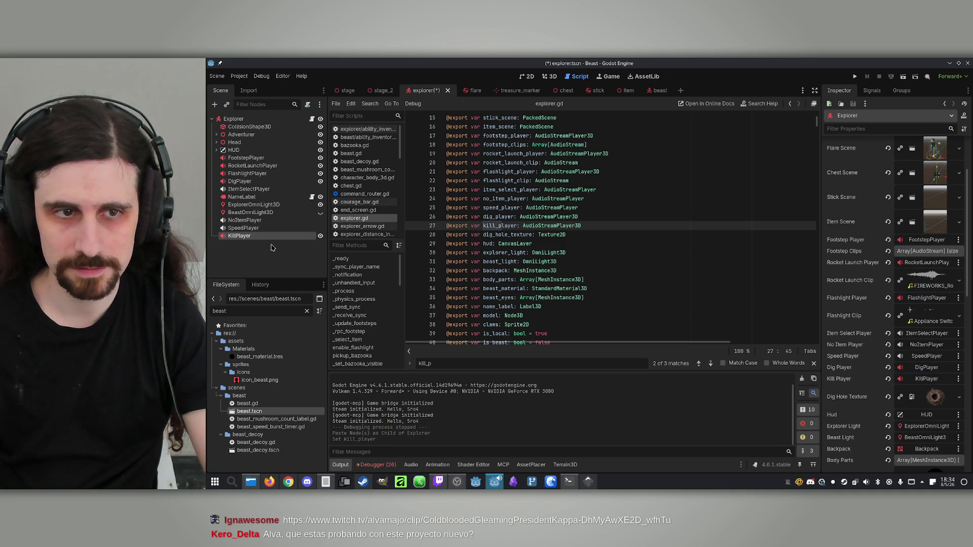
Preview KillPlayer's kill sound clip and save explorer.tscn.
click(288, 236)
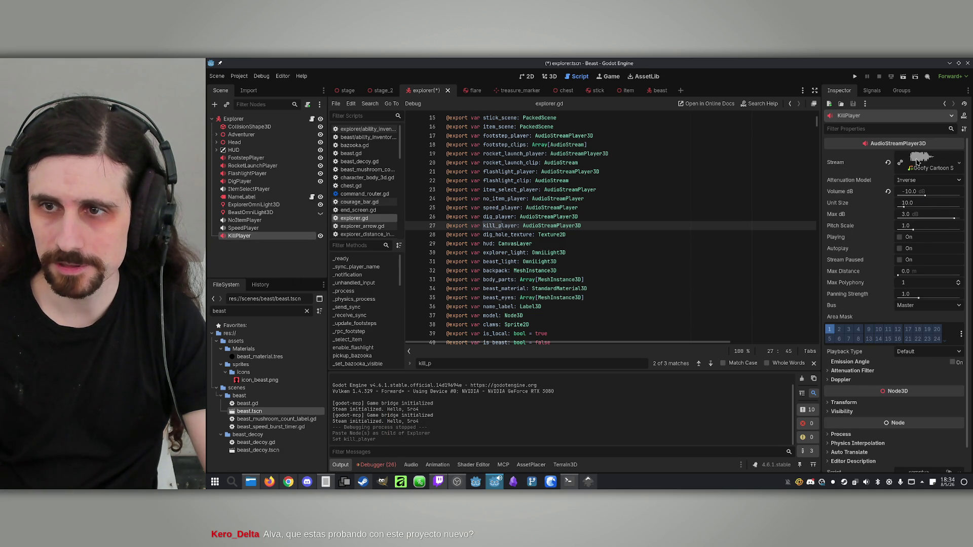
click(917, 162)
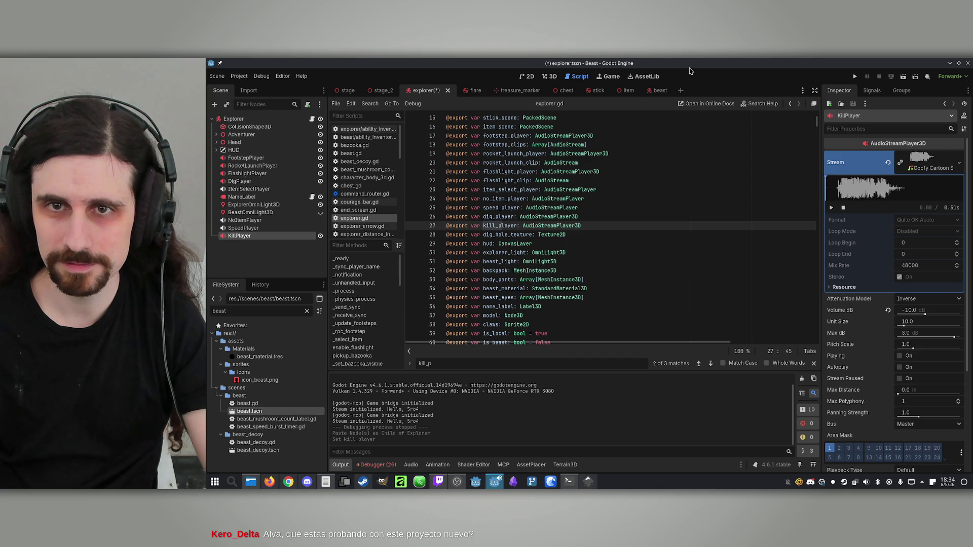
key(ctrl+s)
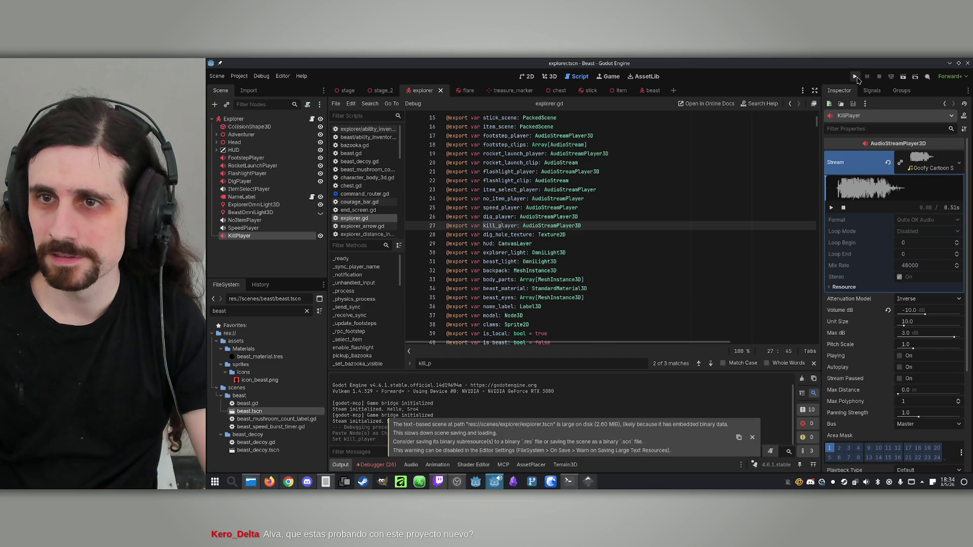
Run two game instances side by side, host and join over IP, start, then stop them.
click(855, 76)
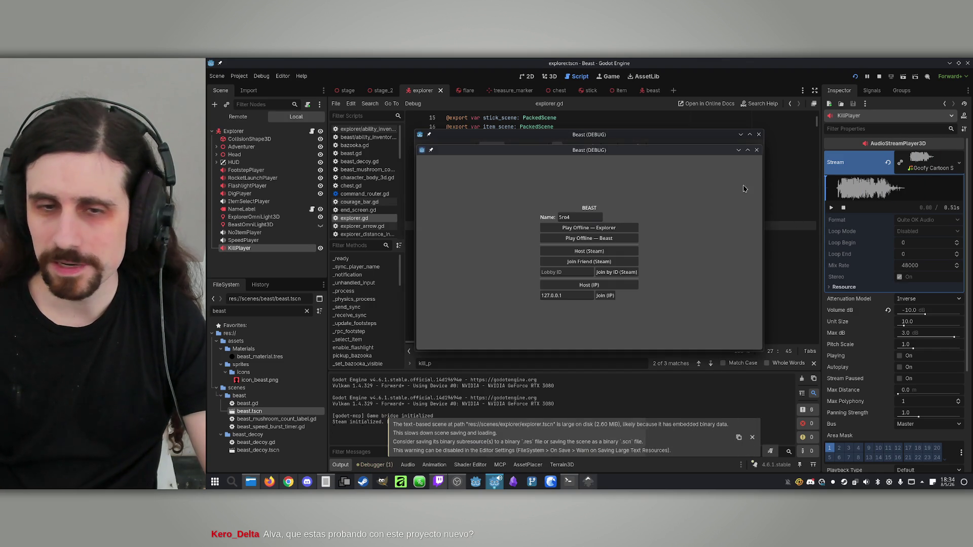
drag(595, 150, 793, 149)
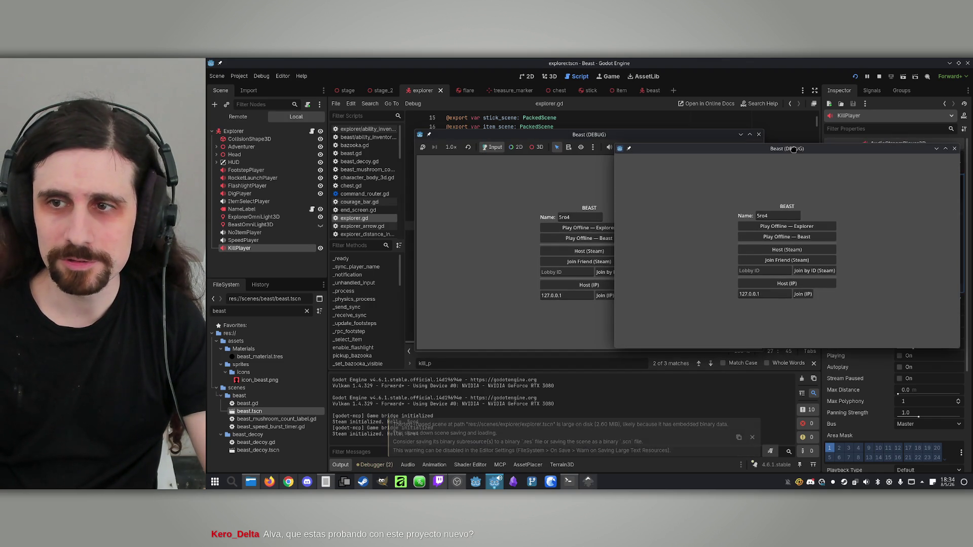
drag(532, 135, 376, 133)
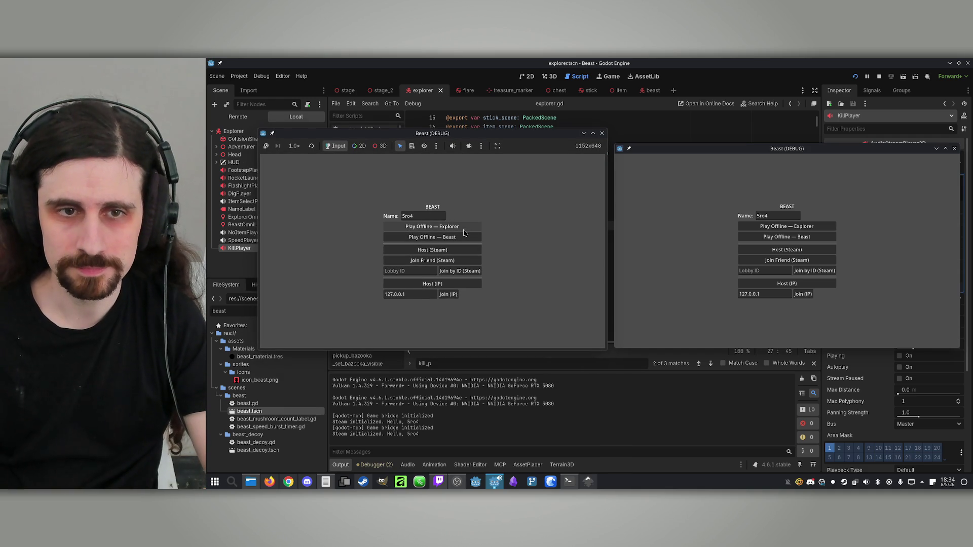
click(432, 284)
click(807, 294)
click(452, 276)
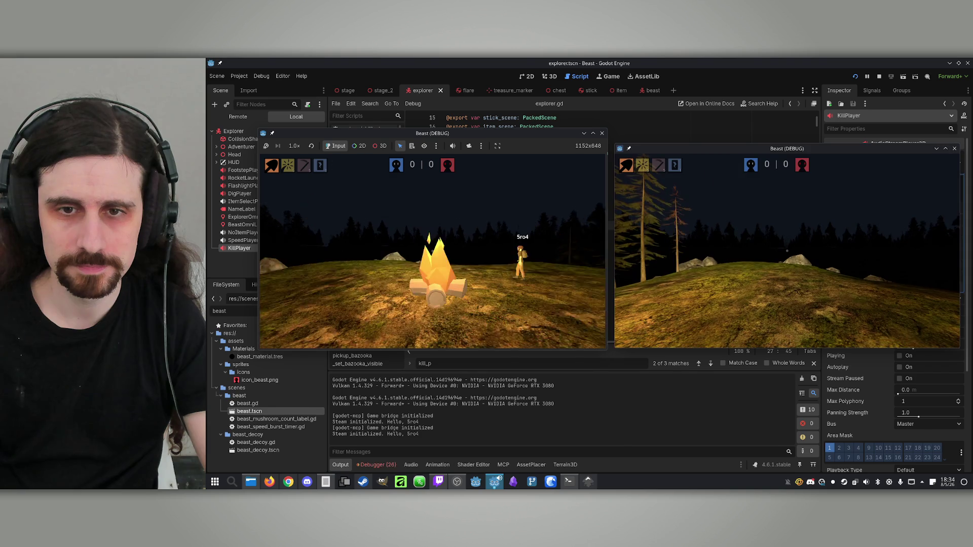
key(super)
key(super)
key(super)
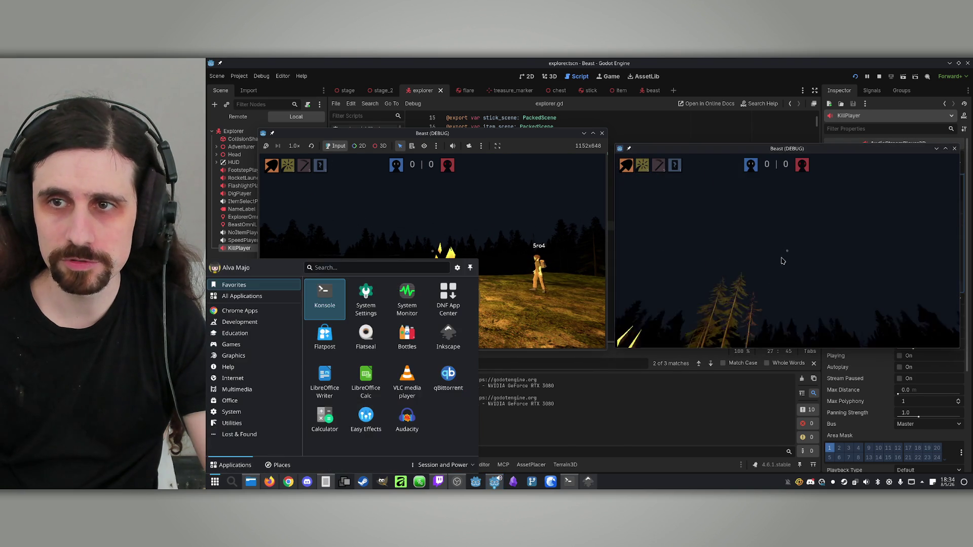
click(878, 79)
Relaunch, host a lobby as the Beast, join from the other window, and start the match.
click(855, 76)
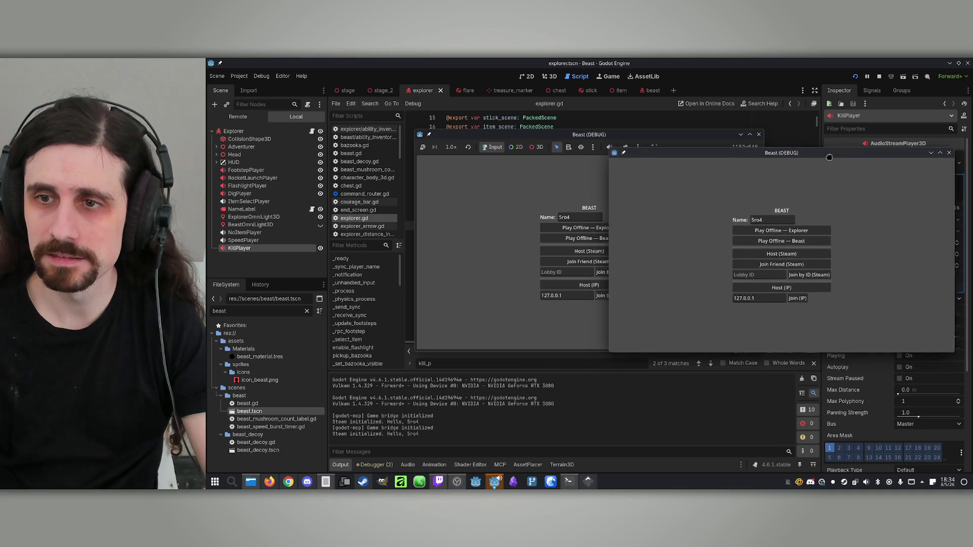
drag(609, 148, 426, 160)
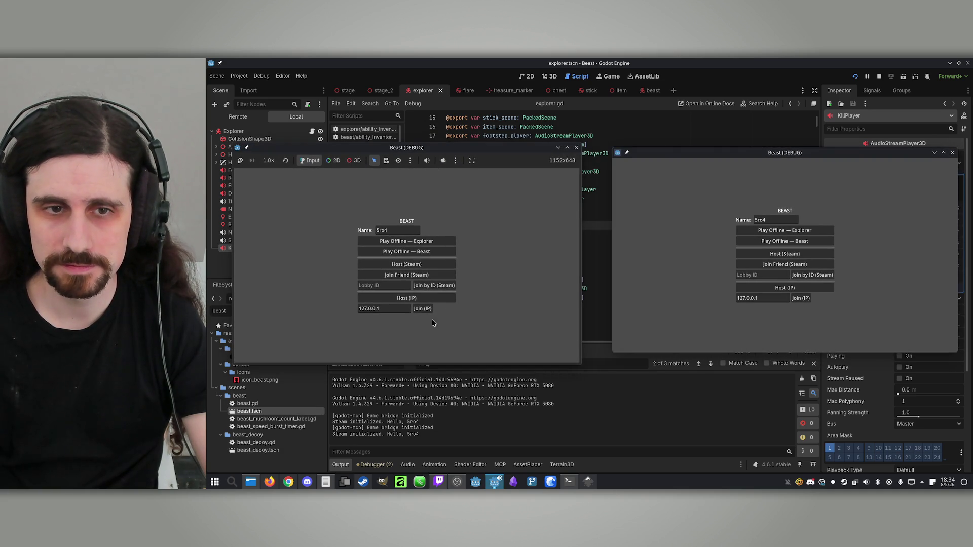
click(398, 299)
click(800, 299)
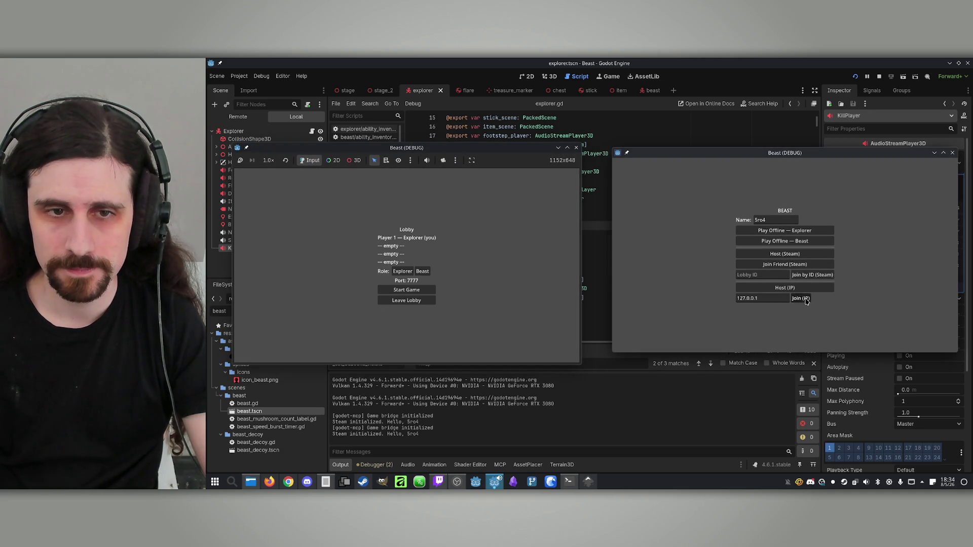
click(416, 271)
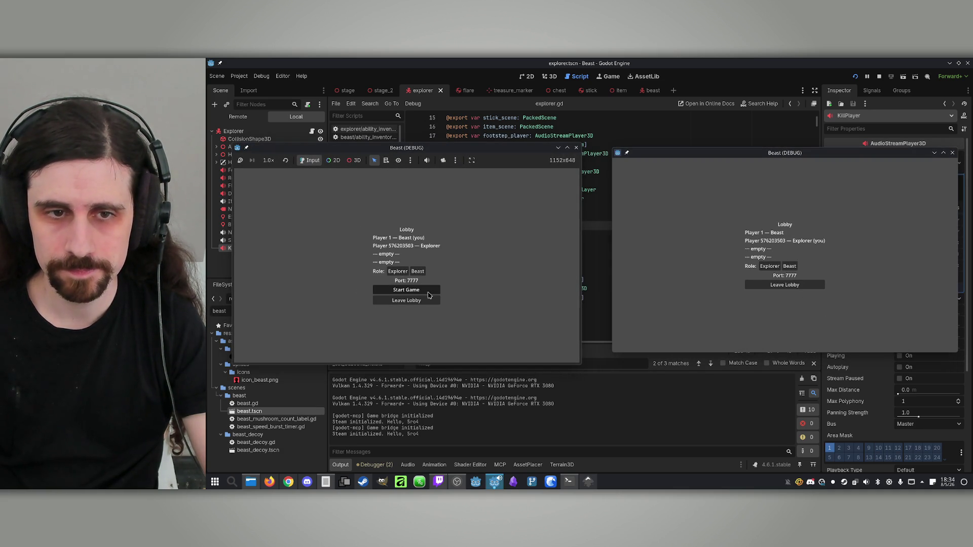
click(433, 289)
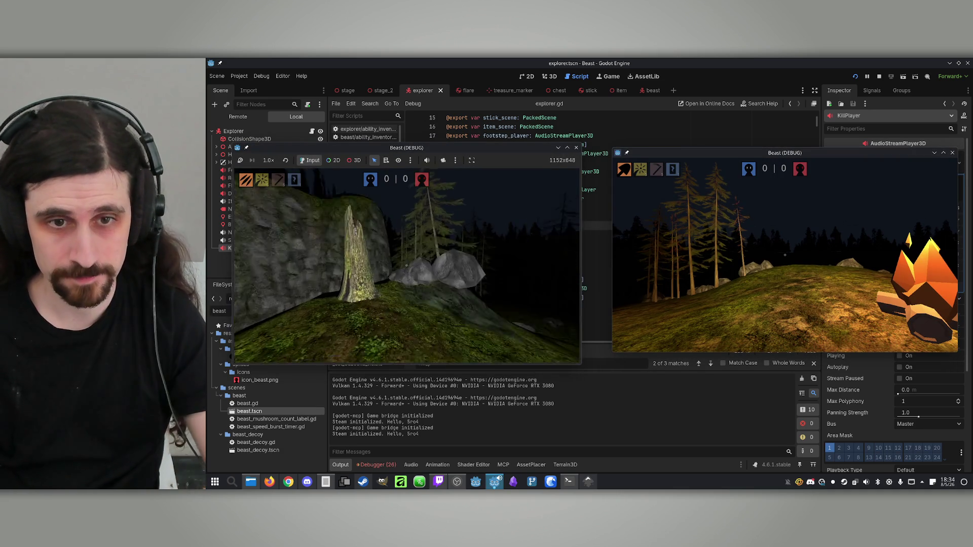
Play the match as the beast until the explorer is killed.
key(super)
key(Escape)
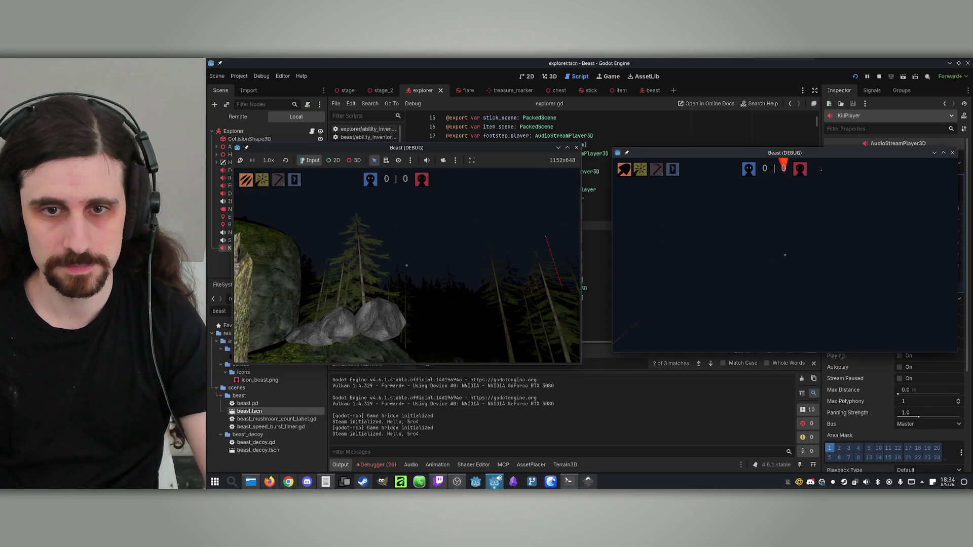
key(super)
key(Escape)
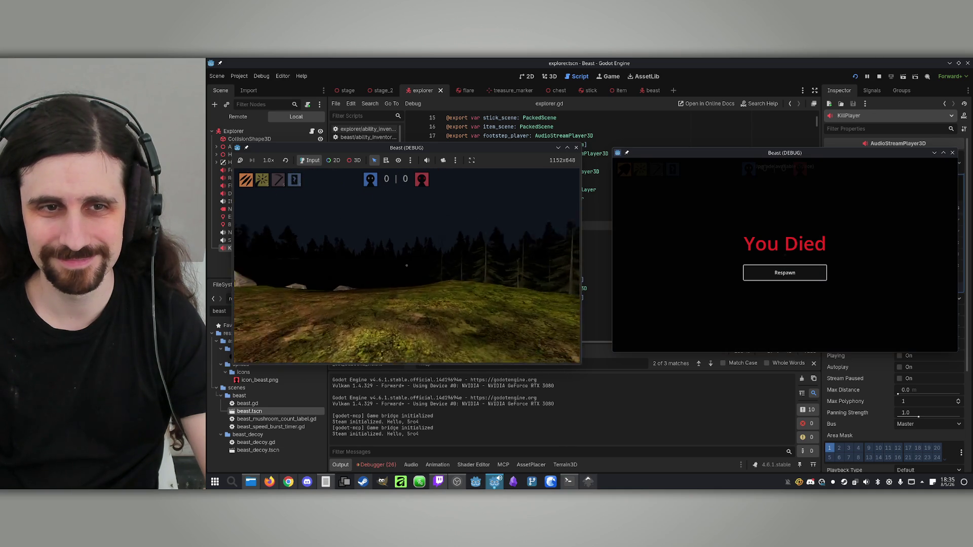
key(super)
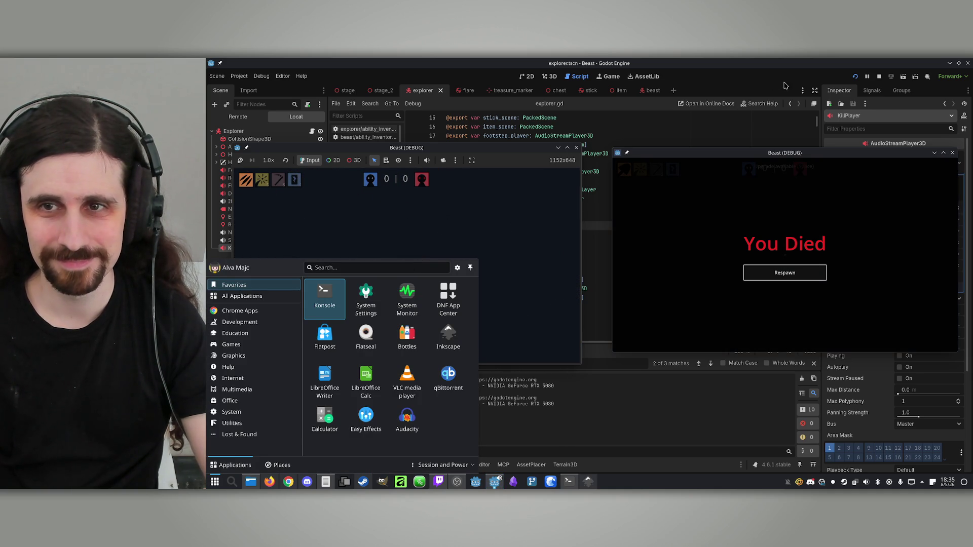
Stop the game, save, and ask Claude to raise the beast's score by 1 per explorer kill.
click(878, 79)
key(ctrl+s)
click(567, 485)
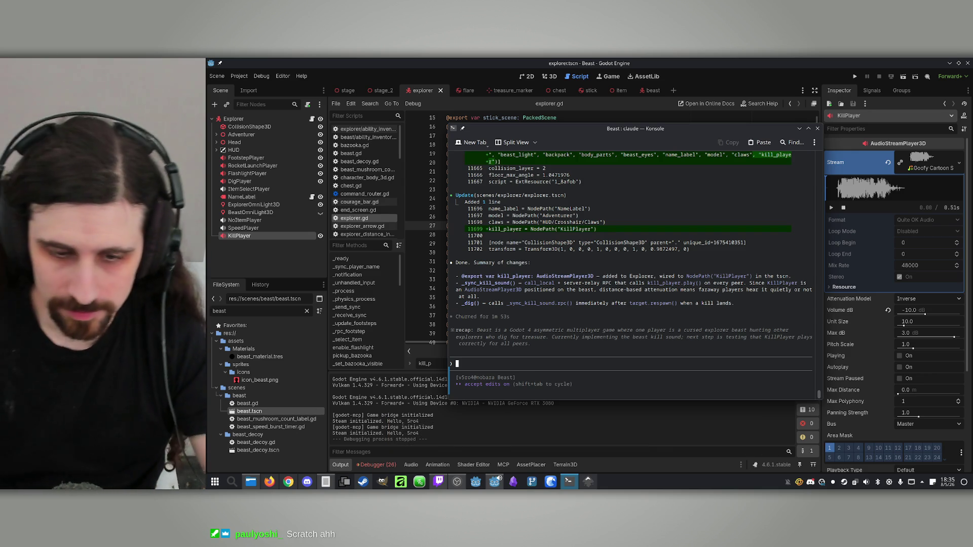
text(Make it so)
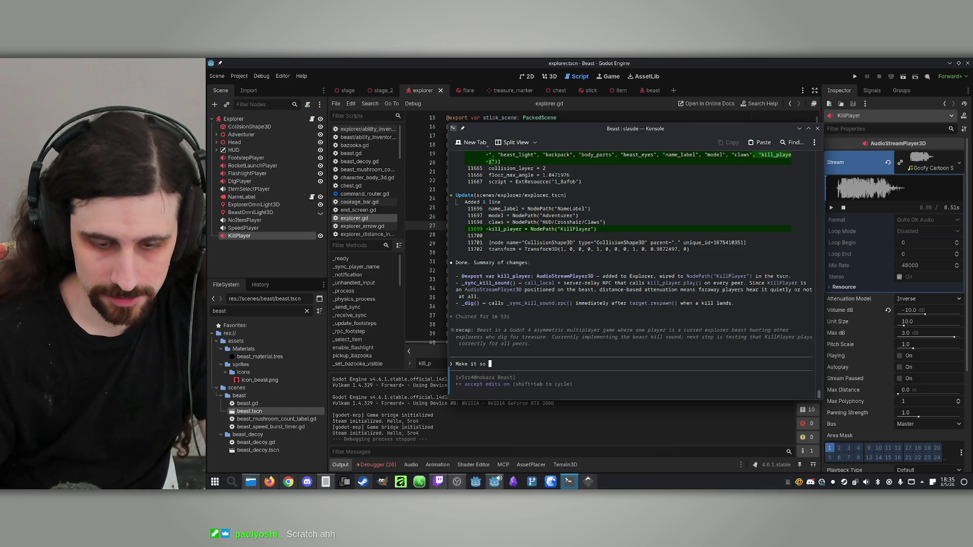
text( the bea)
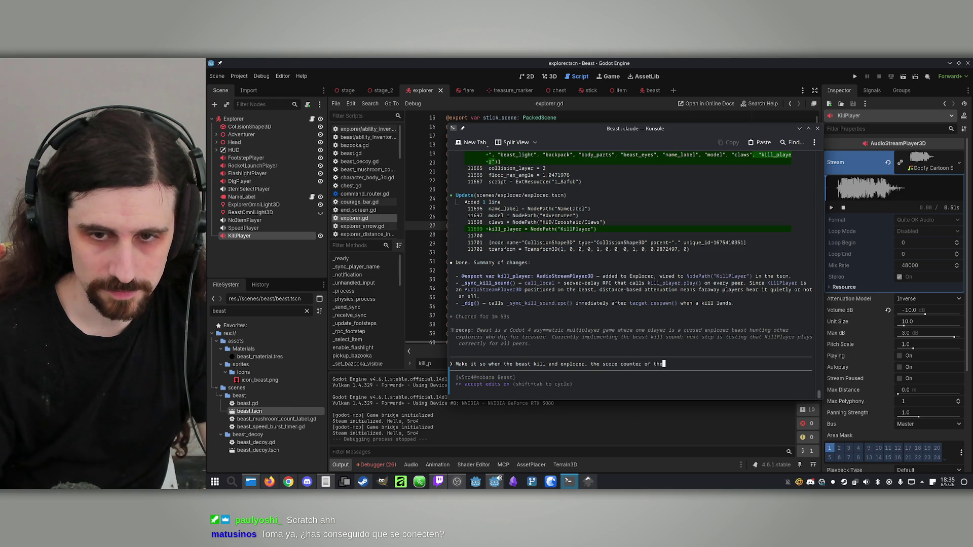
text(st rises by 1.)
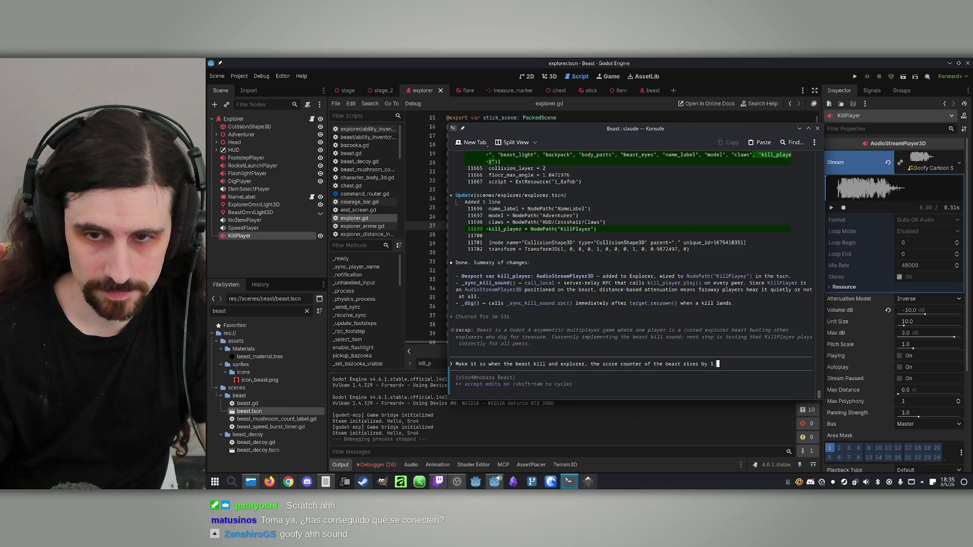
key(Return)
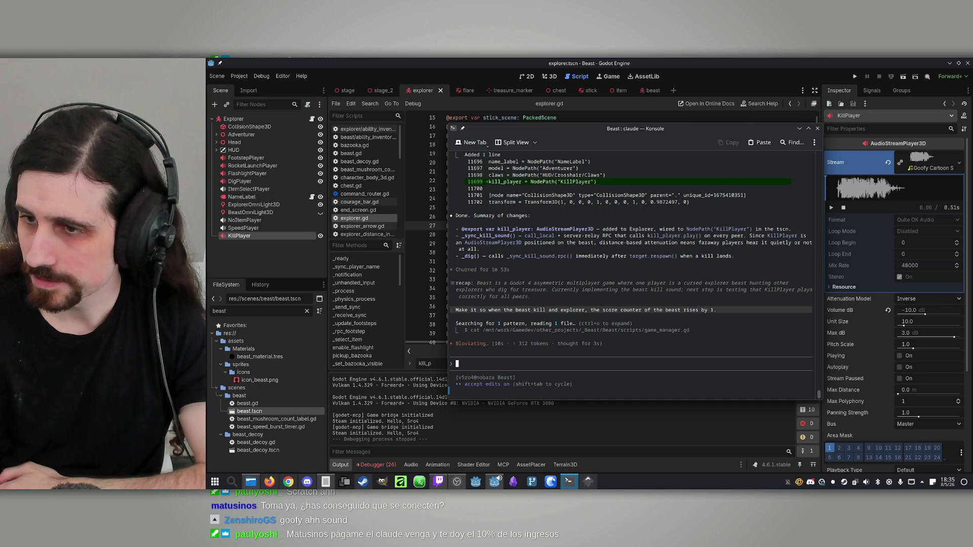
key(alt+Tab)
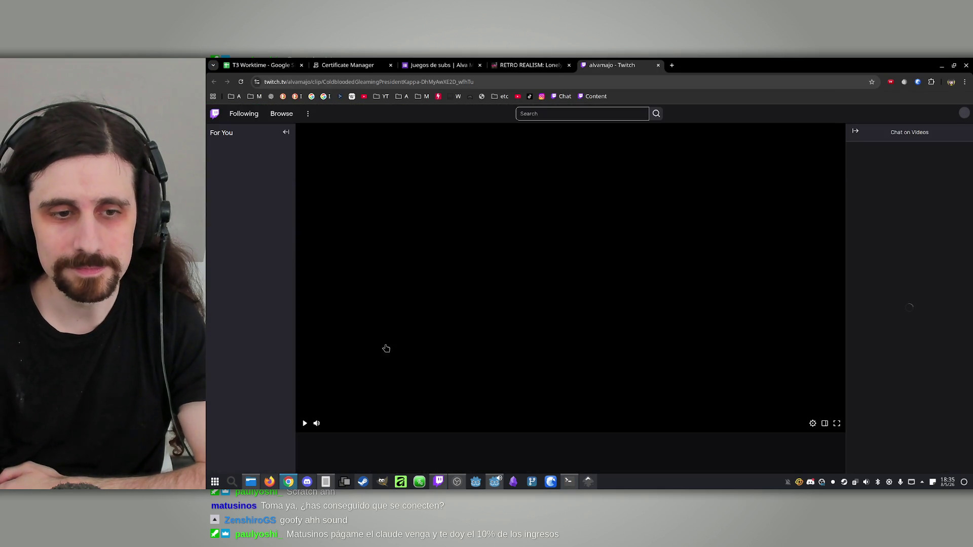
Play the Paloma agresiva clip muted, rewind twice to rewatch a moment, then pause it.
click(304, 424)
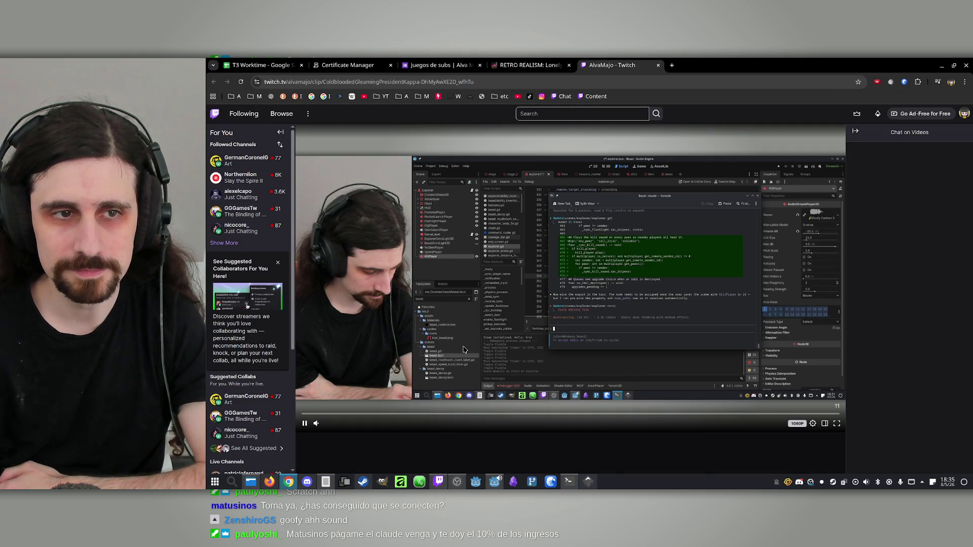
click(317, 423)
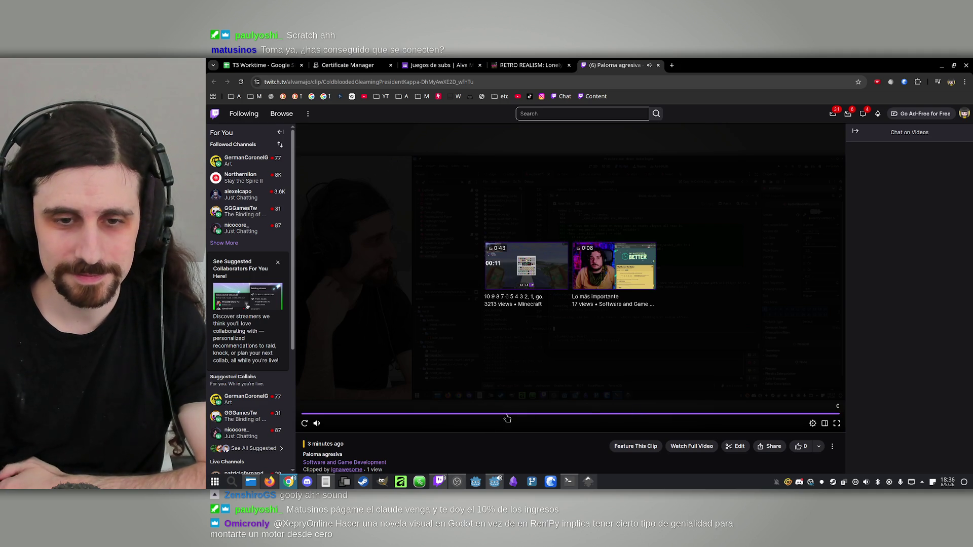
click(506, 414)
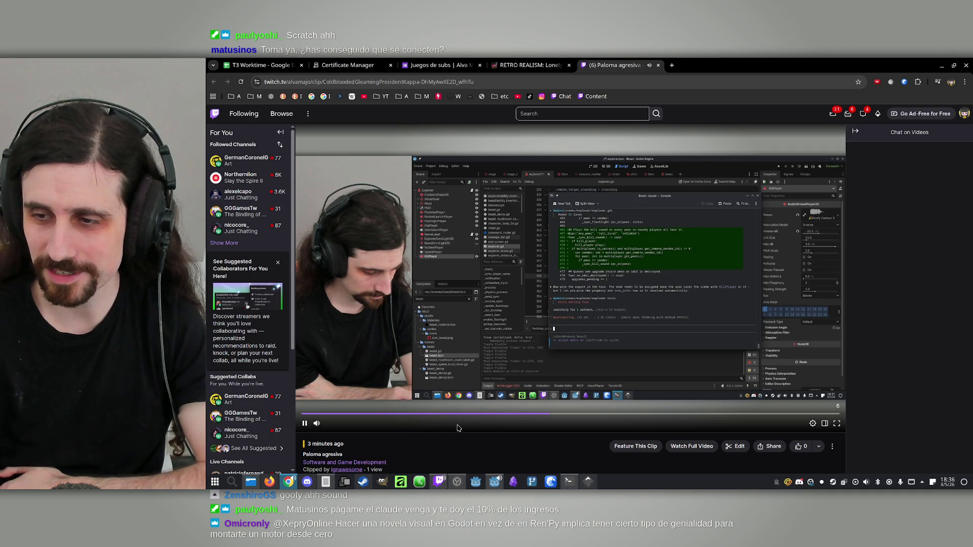
click(499, 414)
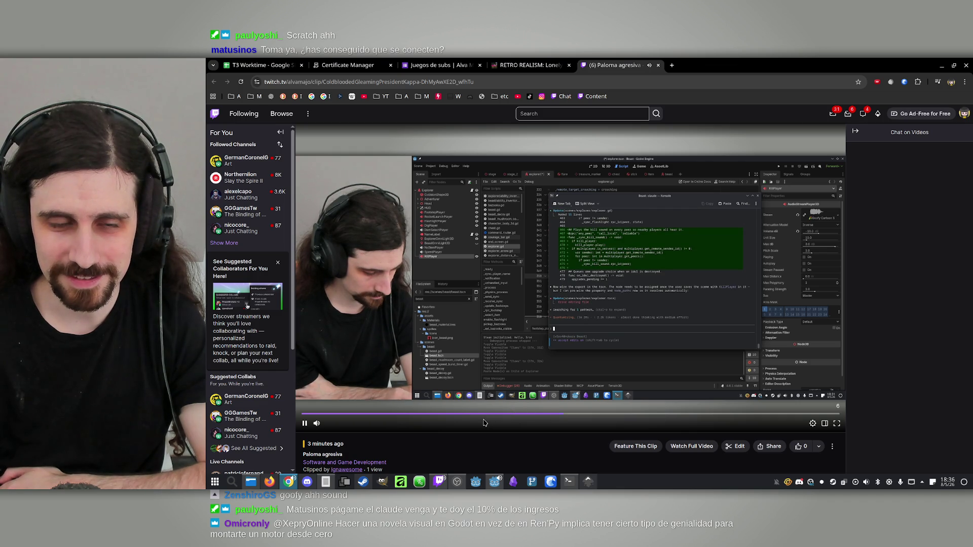
click(485, 415)
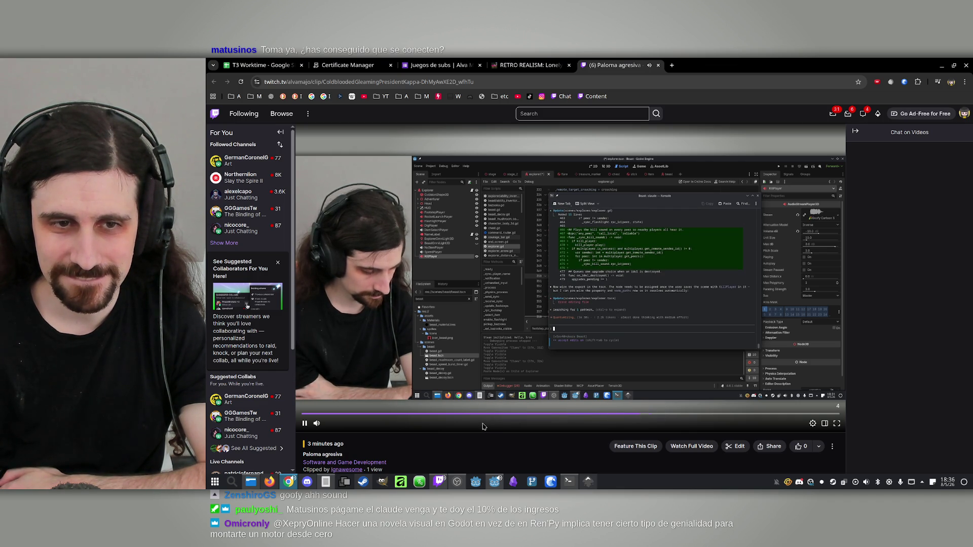
click(305, 424)
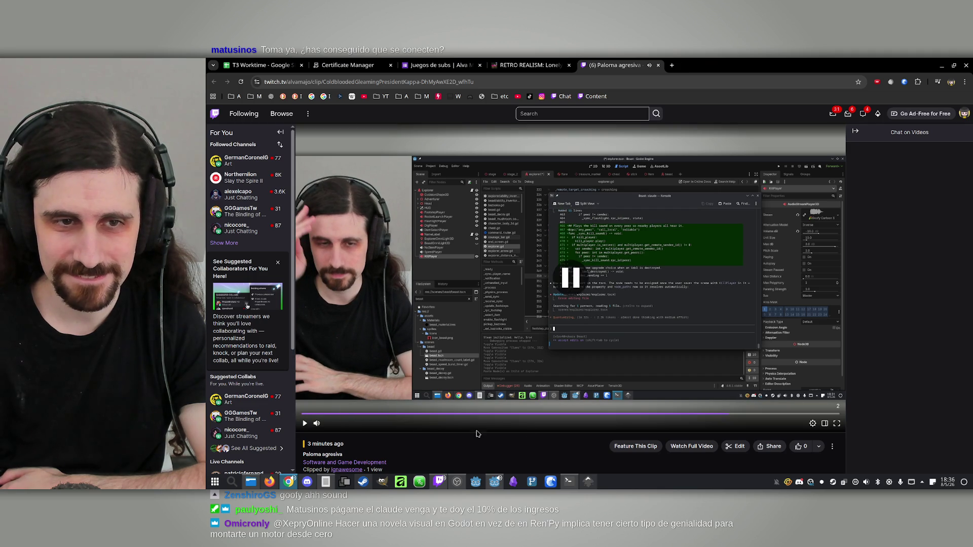
click(942, 66)
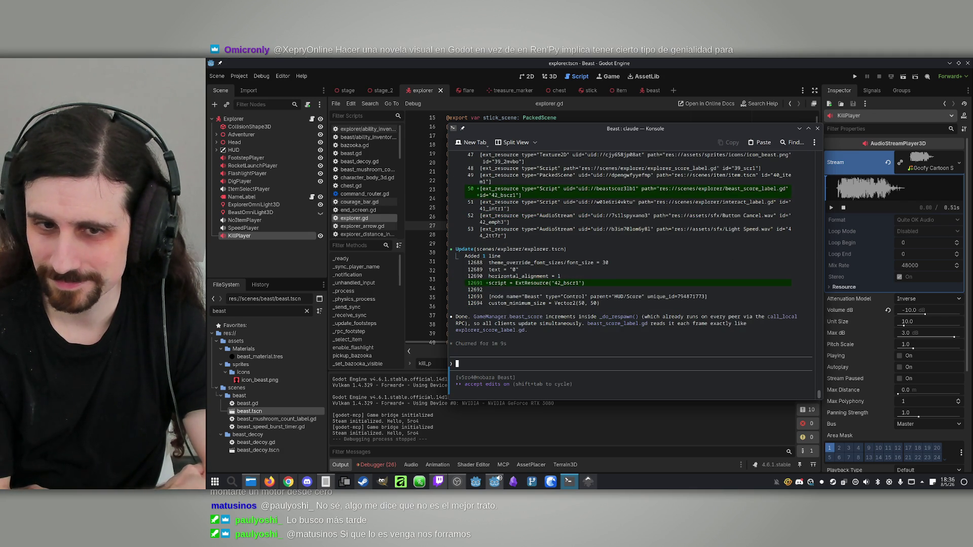
Draft the request 'Make it so the beast can't dig or use items' at Claude's prompt.
text(Make it so the beast can't dig or use items)
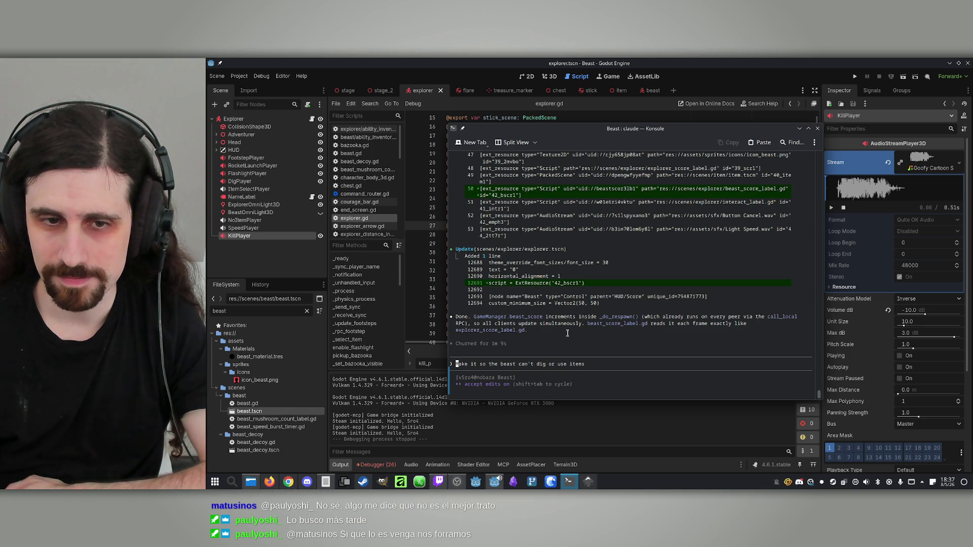
Replace the draft with a request that Alt toggle an editor-only debug camera lock stopping mouse-look.
key(ctrl+k)
text(Make it so when p)
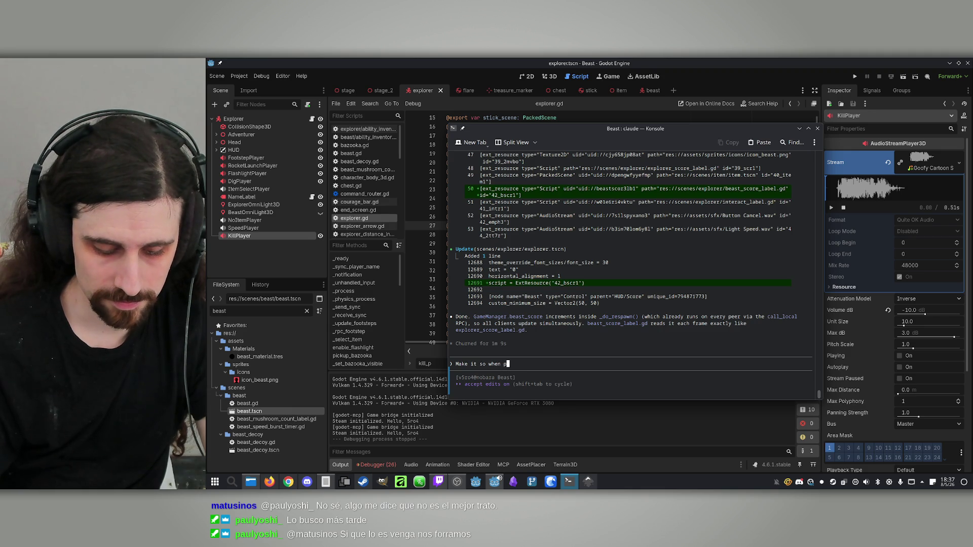
text(ressing Alt, the)
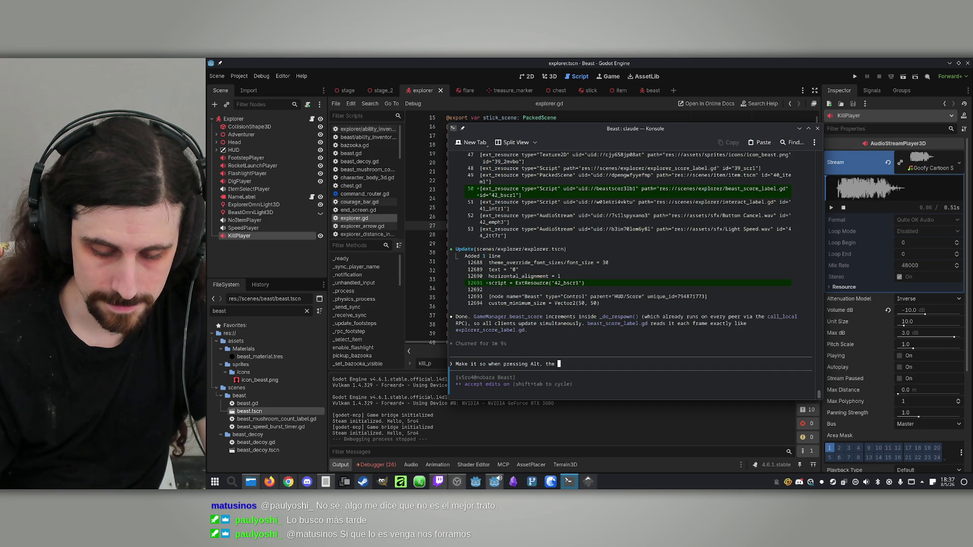
text(c)
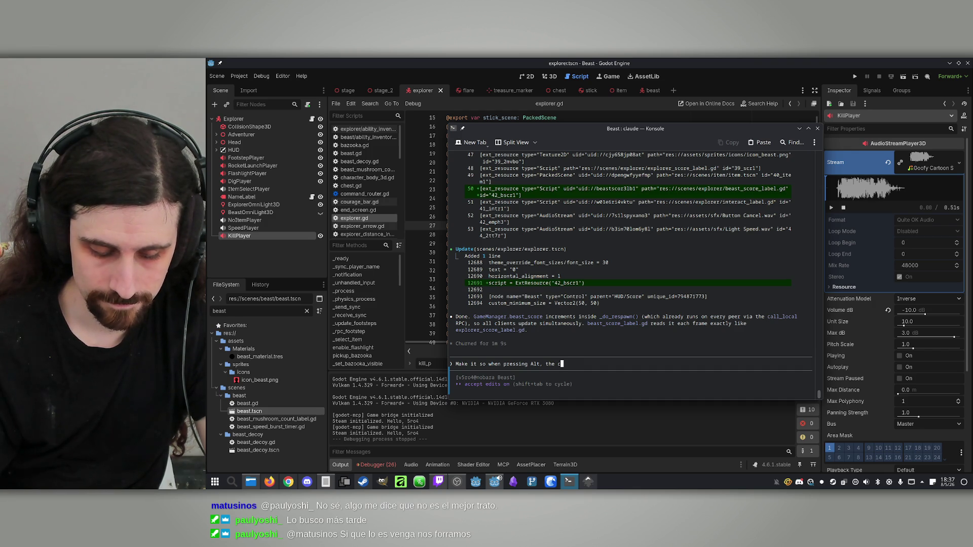
text(amera locks)
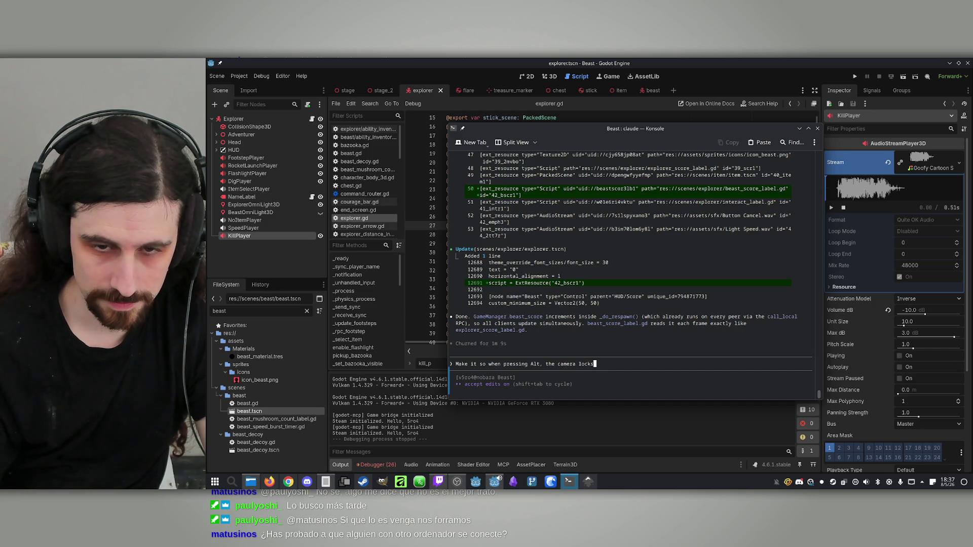
text( in and )
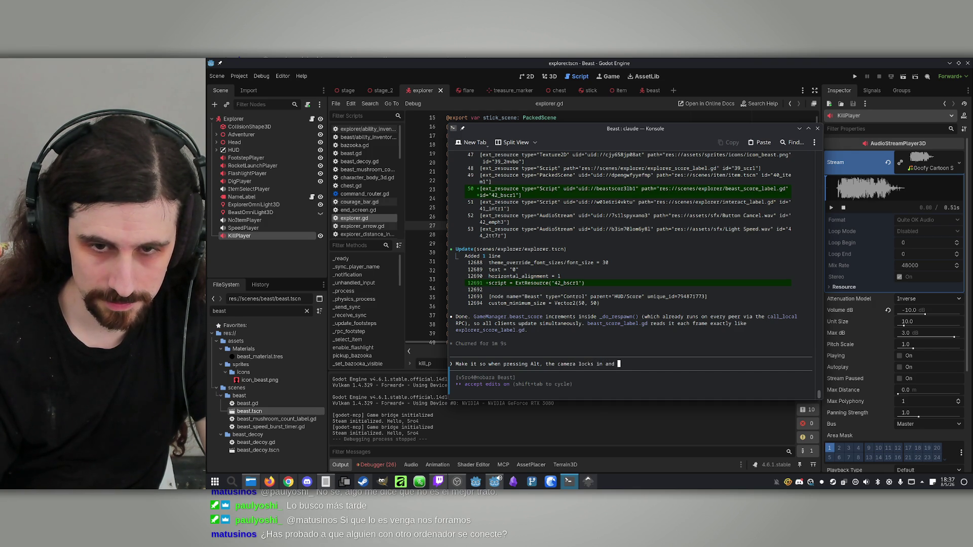
text(stops )
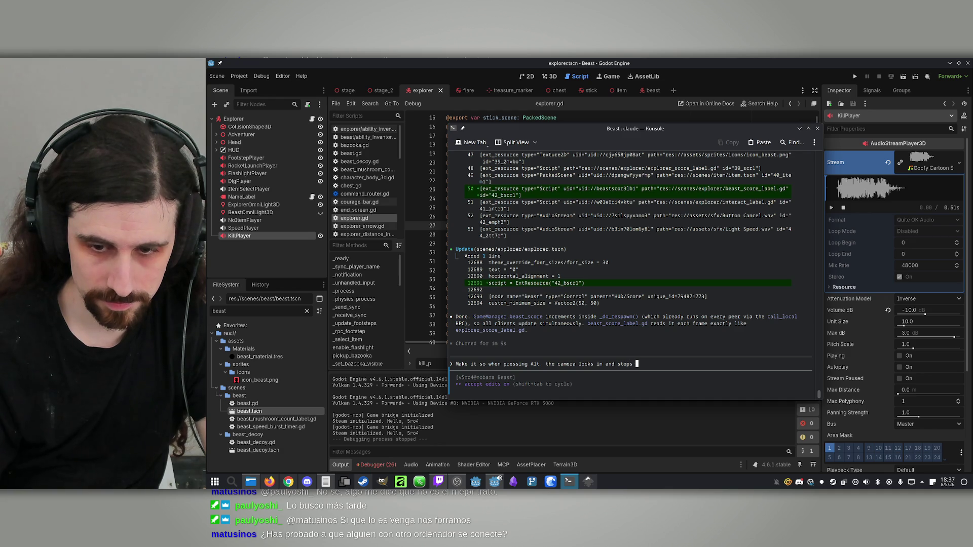
text(moving)
text( a)
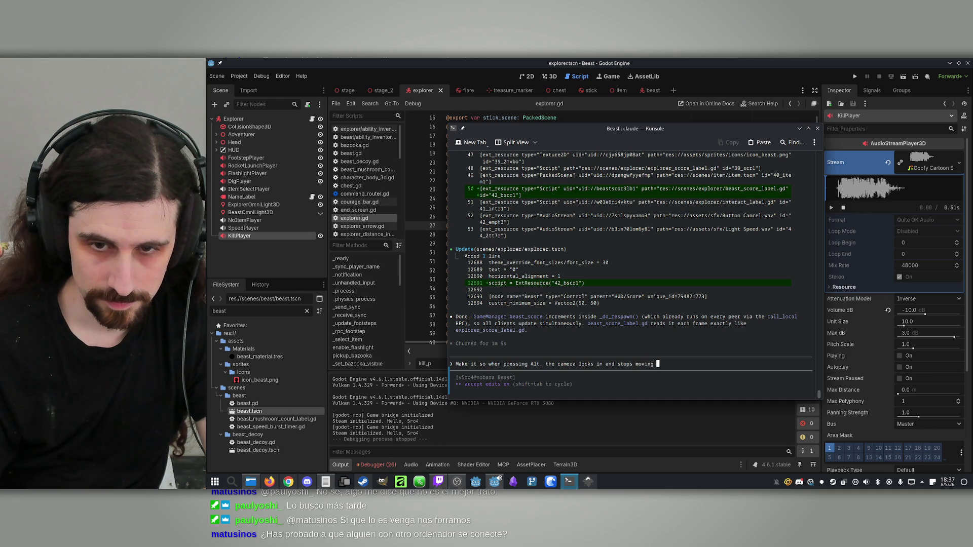
key(BackSpace)
key(BackSpace)
key(BackSpace)
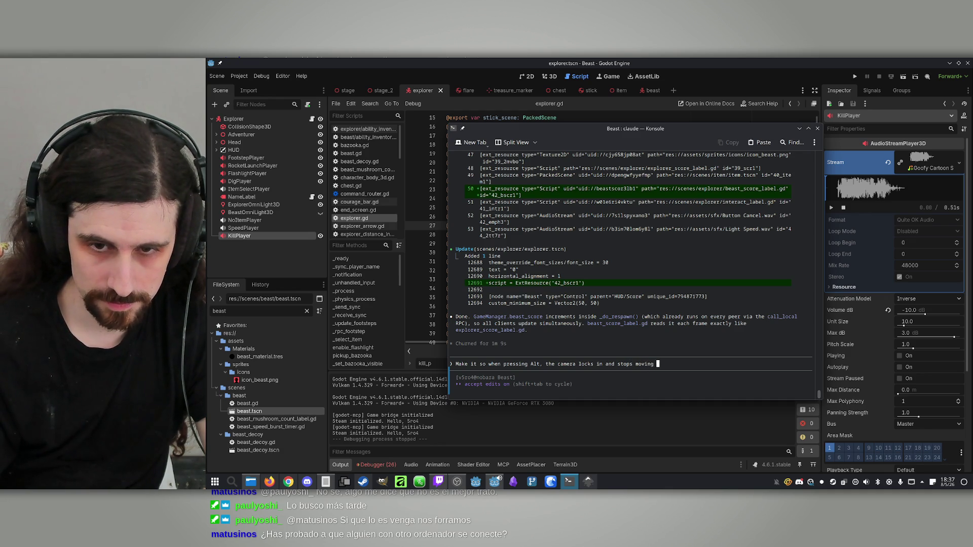
text(look)
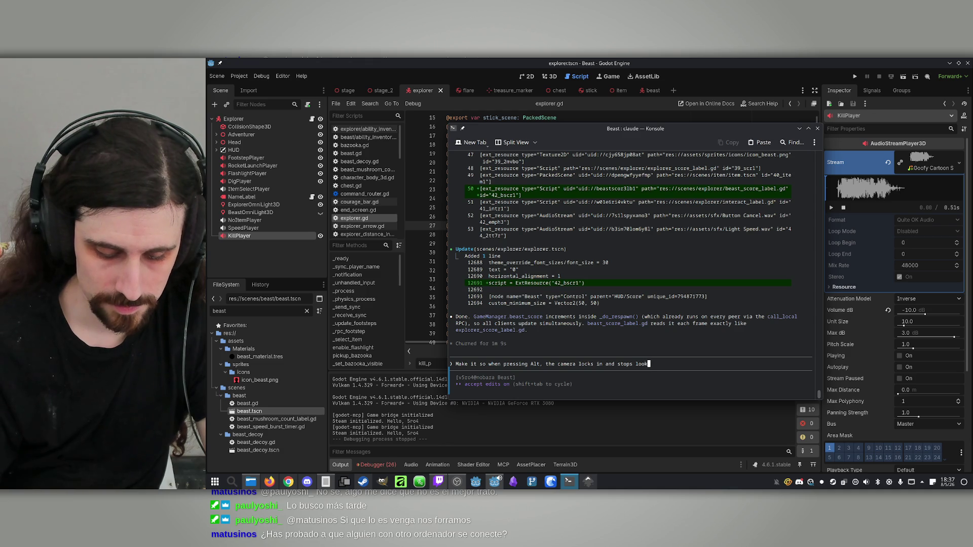
text(ing around when )
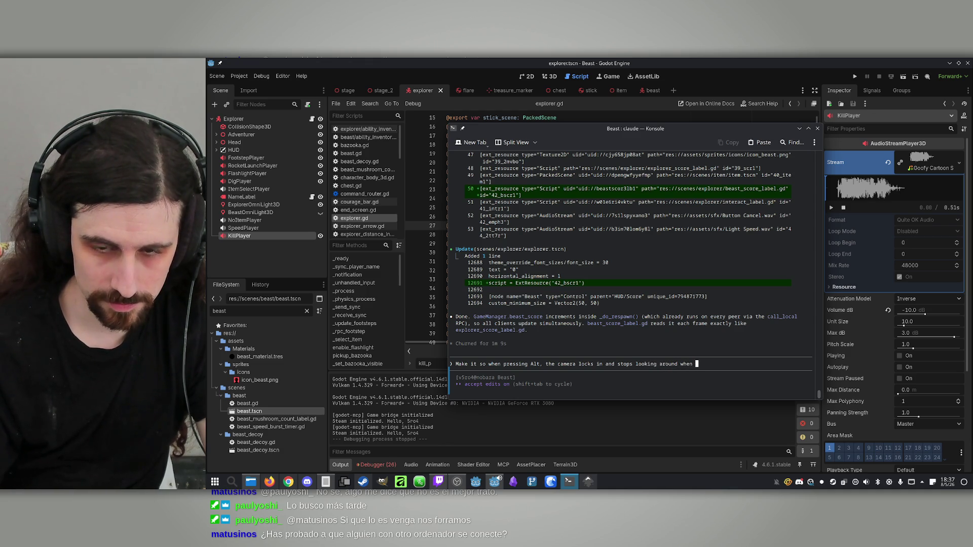
text(moving the cur)
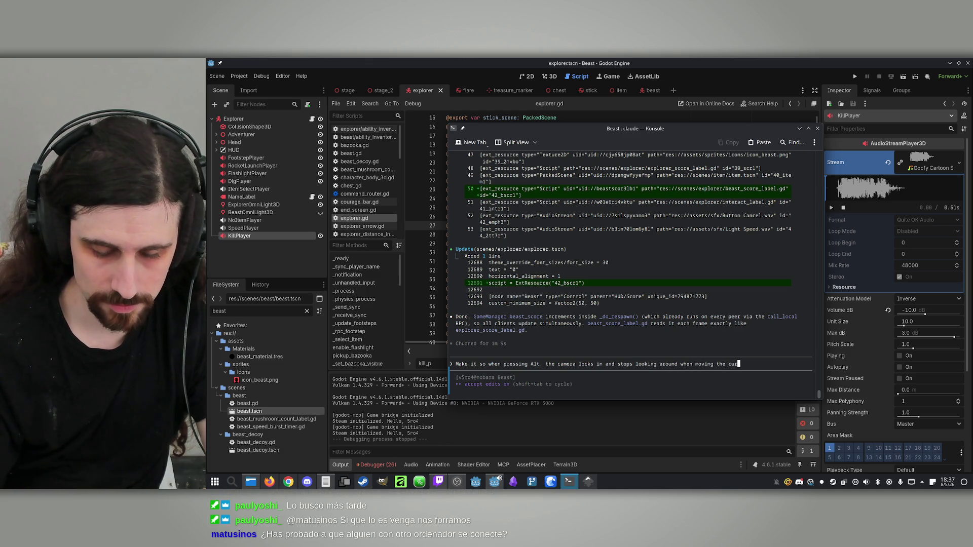
text(sor, unti)
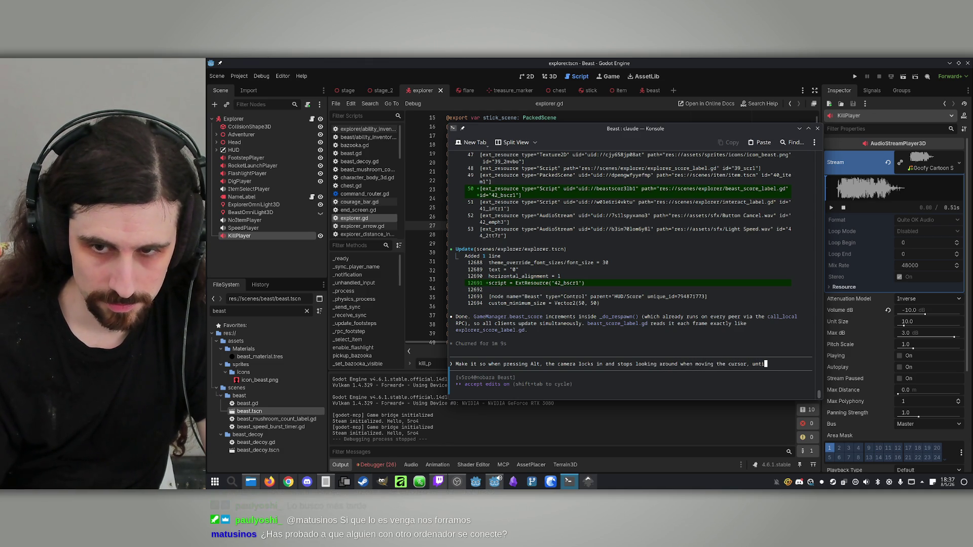
text(l pressing )
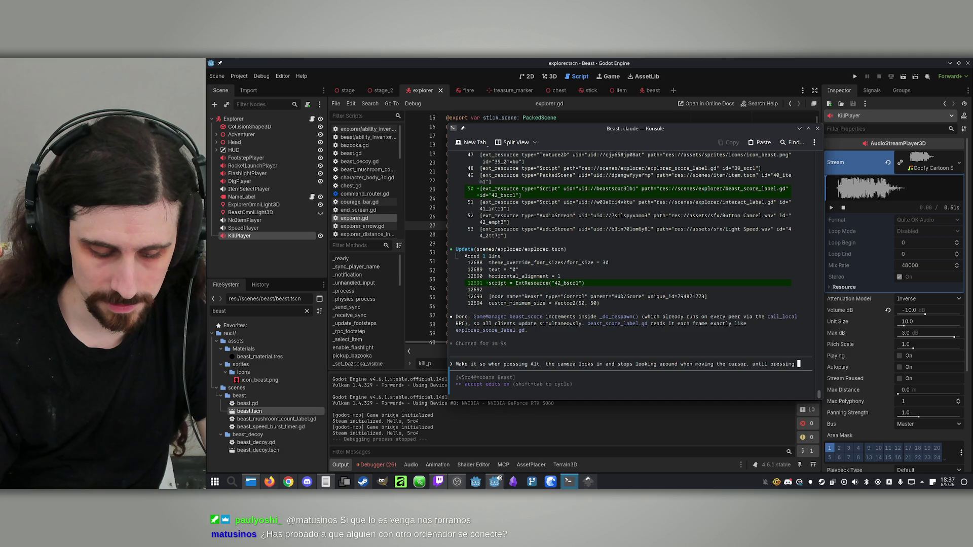
text(Alt again. Thi)
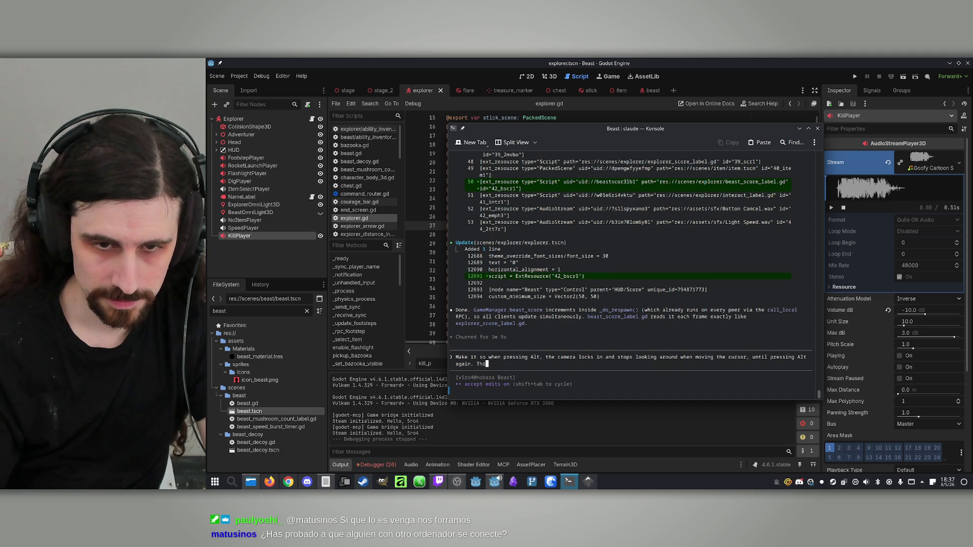
text(s is a debug)
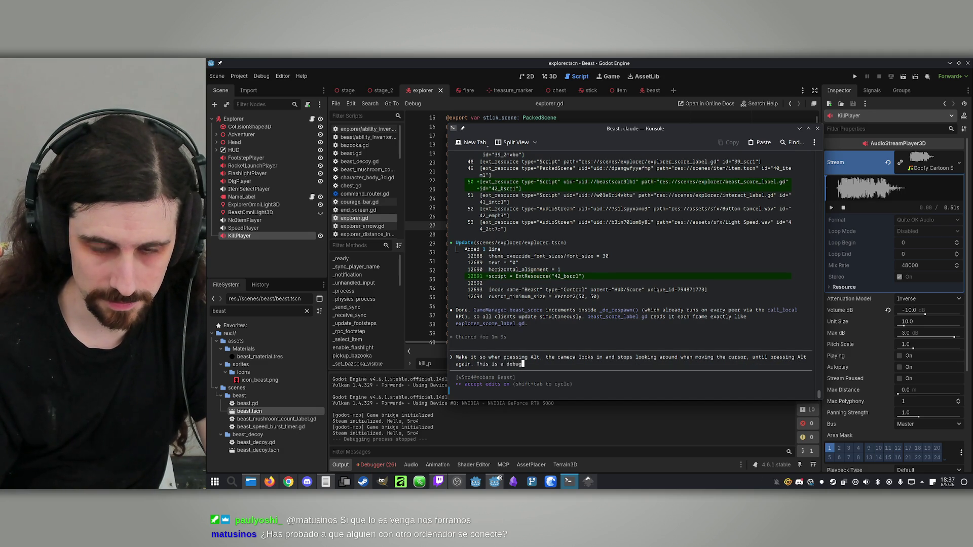
text( fuction, make it woerk)
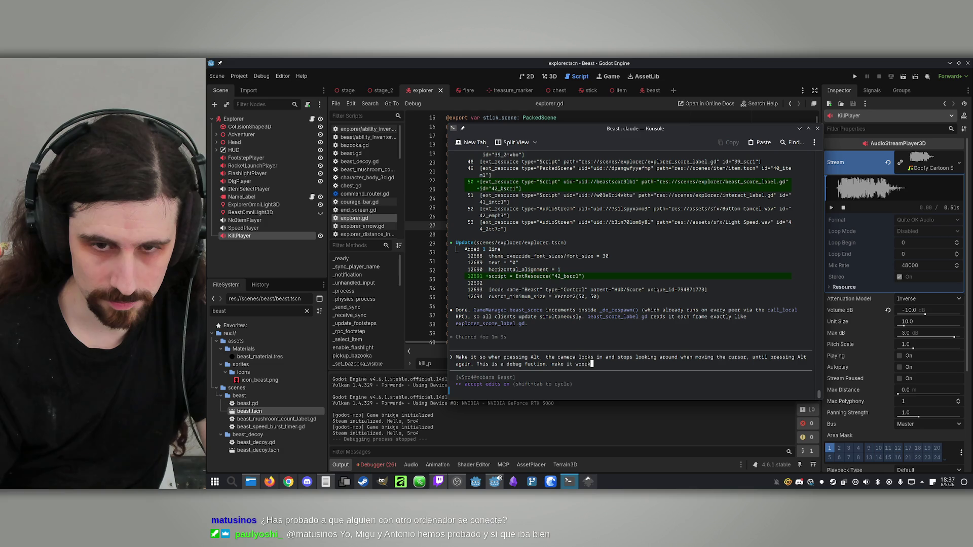
key(BackSpace)
key(BackSpace)
key(BackSpace)
text(rk only from the editor.)
key(Return)
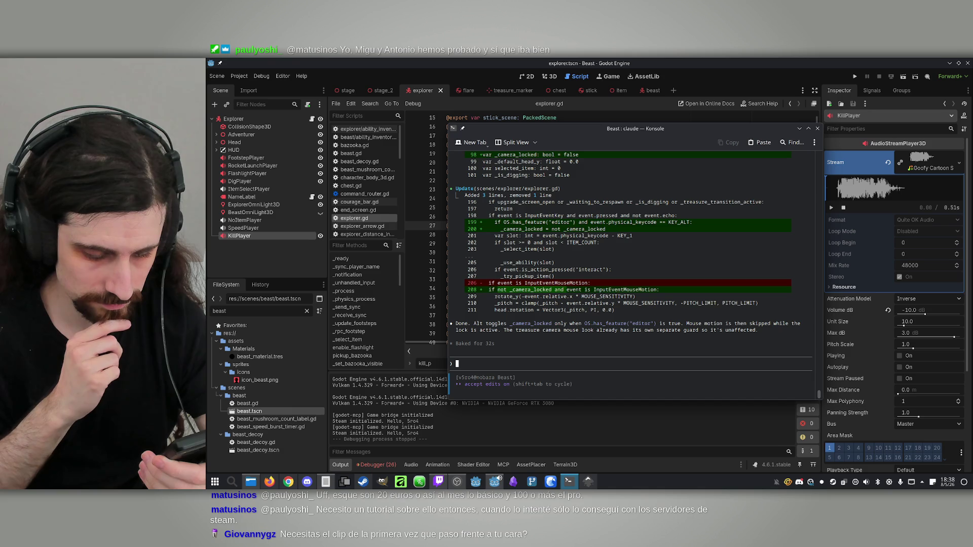
Draft the request 'Make it so the beast can't dig/shoot' at Claude's prompt.
text(Make it so the beast can't dig/shoot)
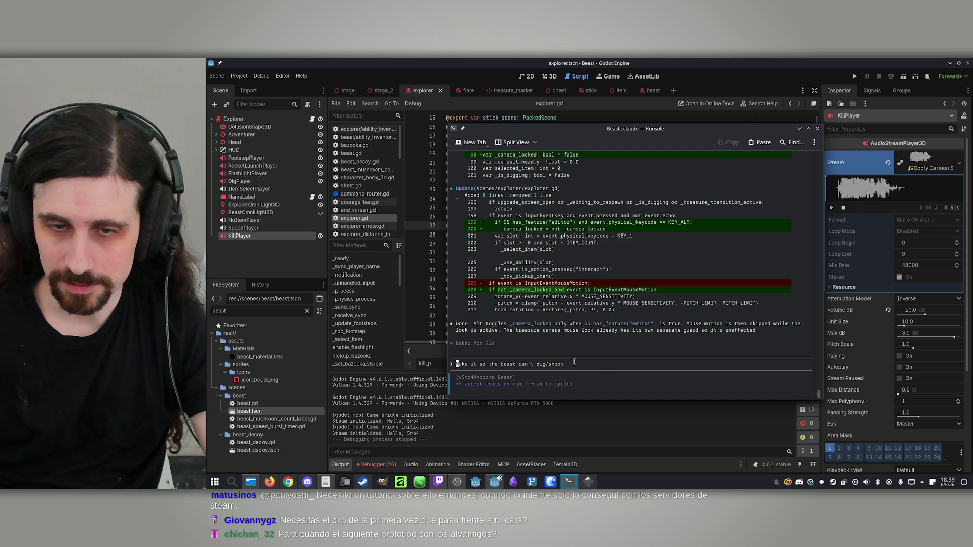
Start a request that pressing T teleports the player, then bring up stage_2 in Godot.
text(Ma)
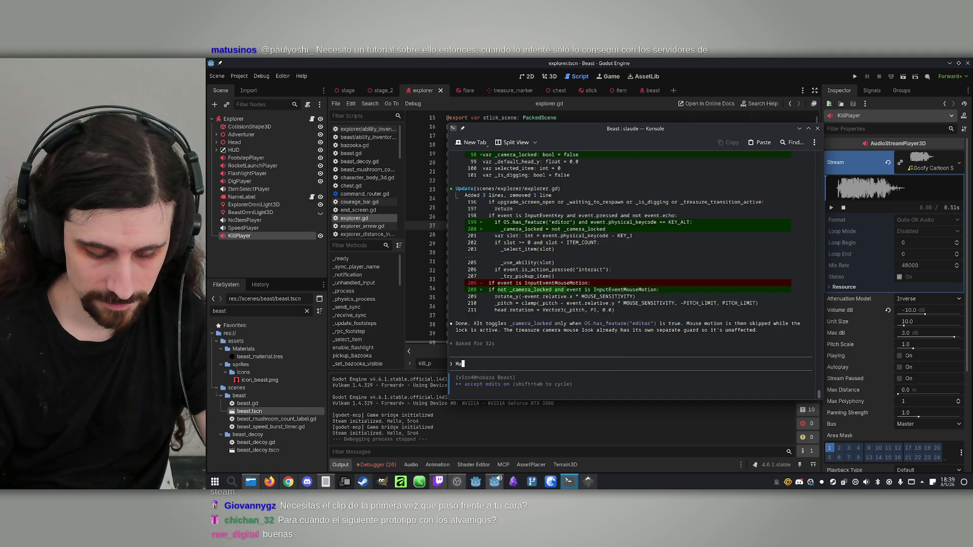
text(ke it so)
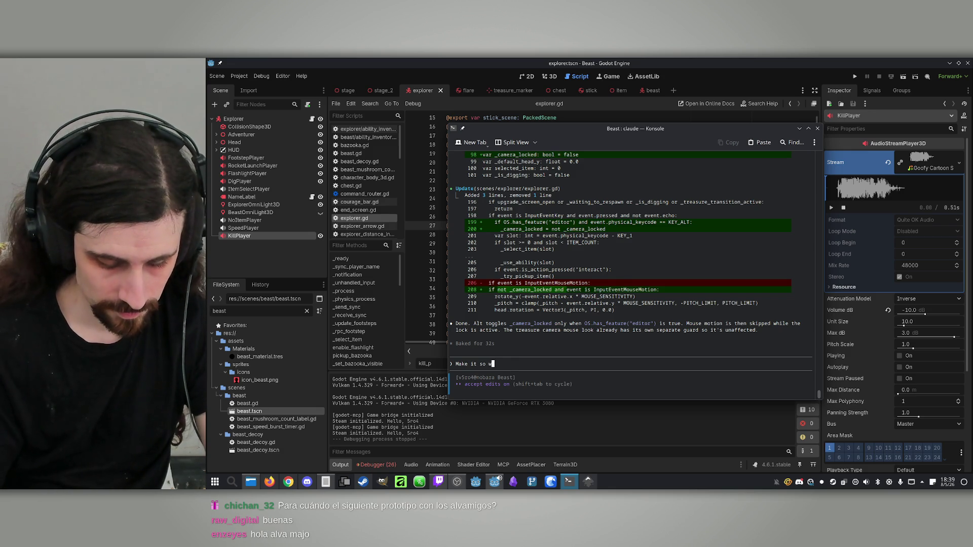
text(when pressing )
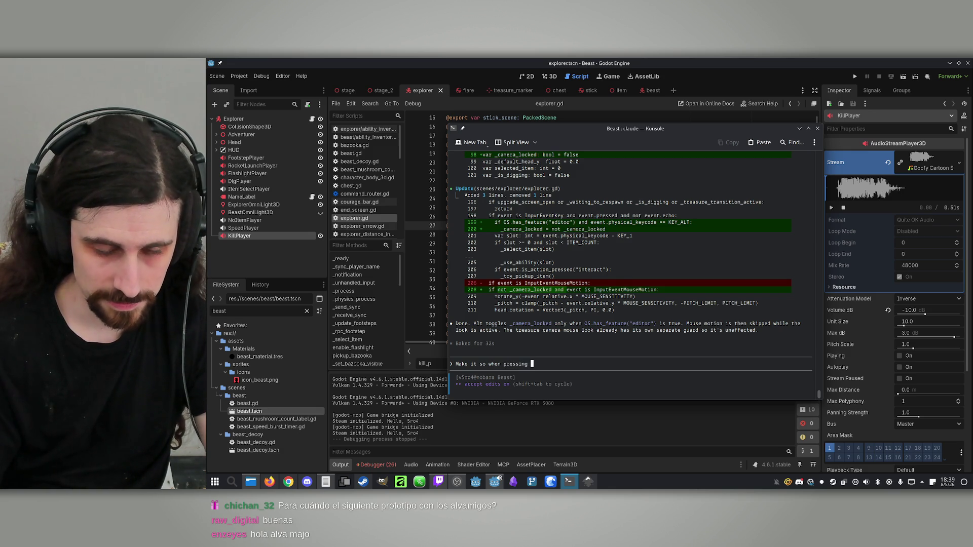
text(T, the player teleports )
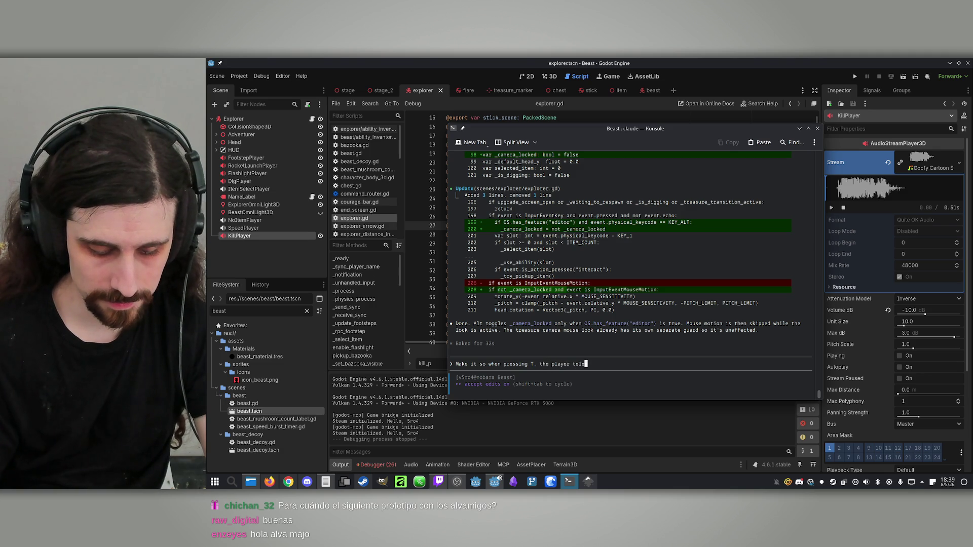
text(to th)
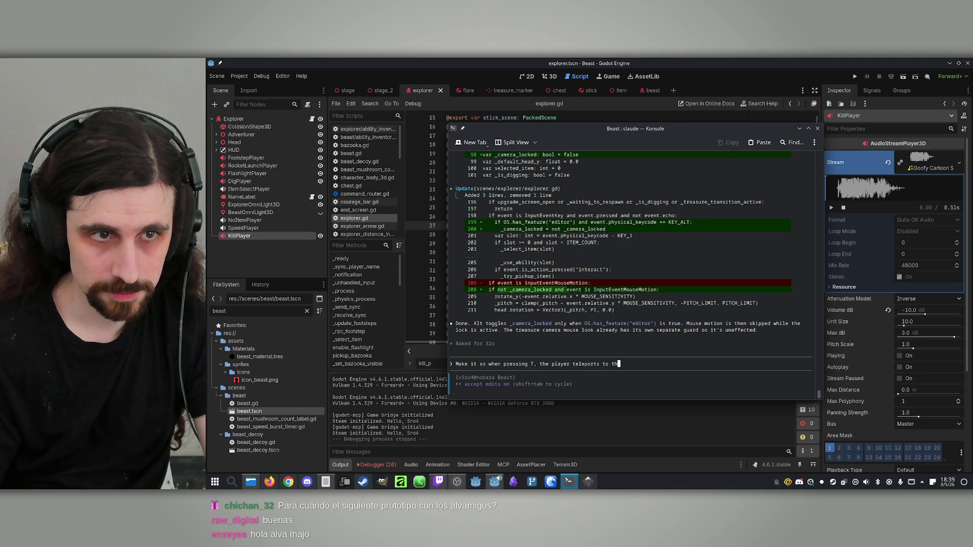
text(e position o)
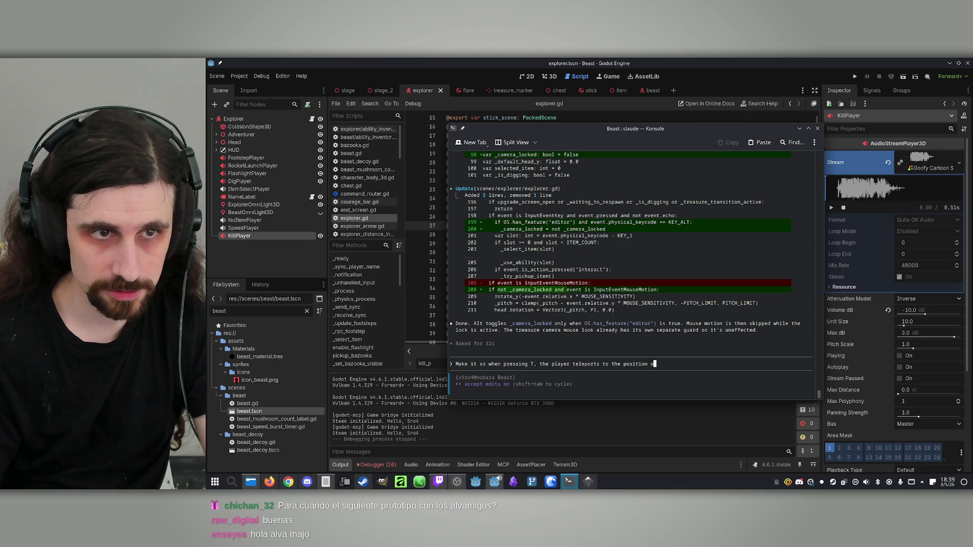
text(f the)
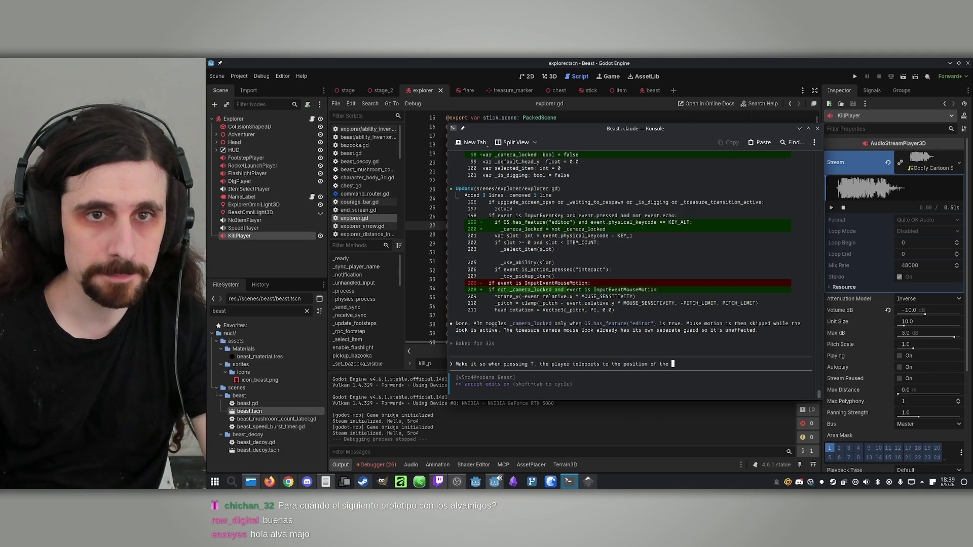
click(383, 90)
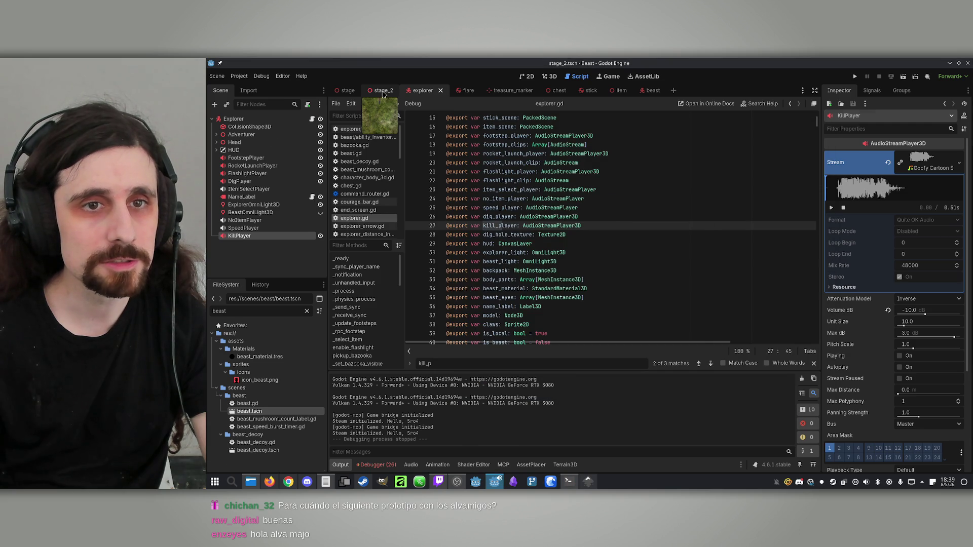